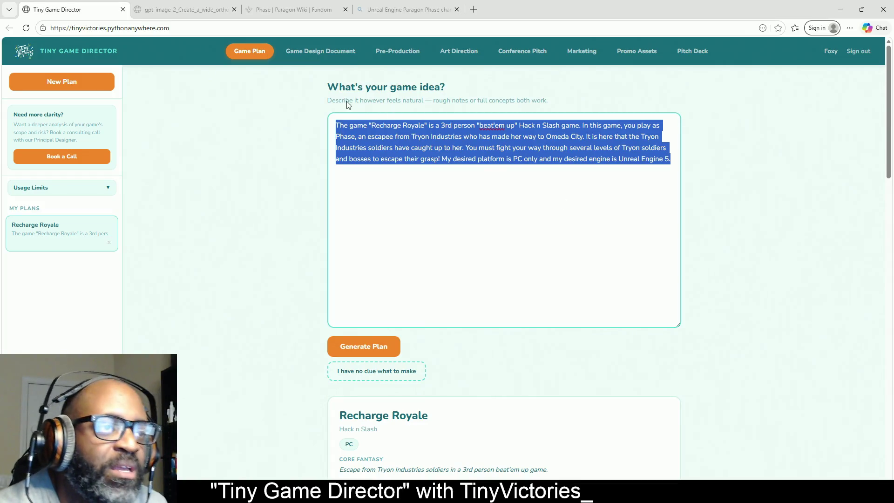
# Open the Game Design Document and scroll to its Visual Style section
pyautogui.click(321, 51)
pyautogui.scroll(-15, 459, 256)
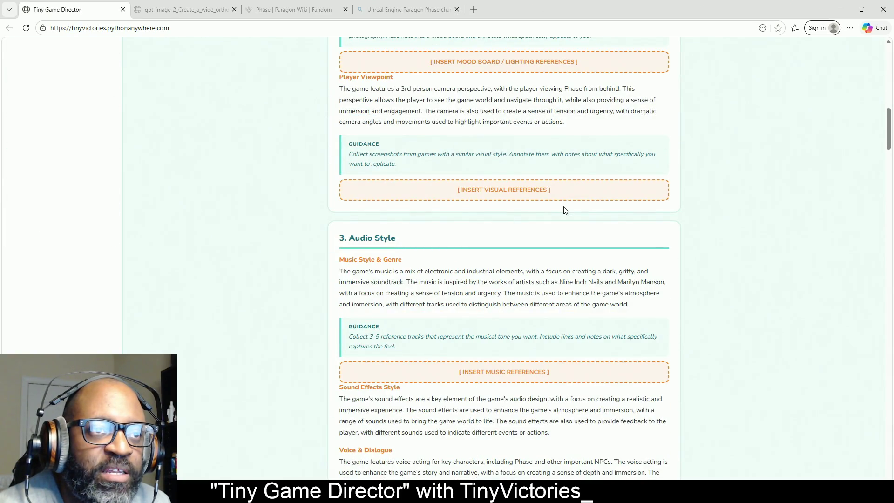
pyautogui.scroll(3, 499, 173)
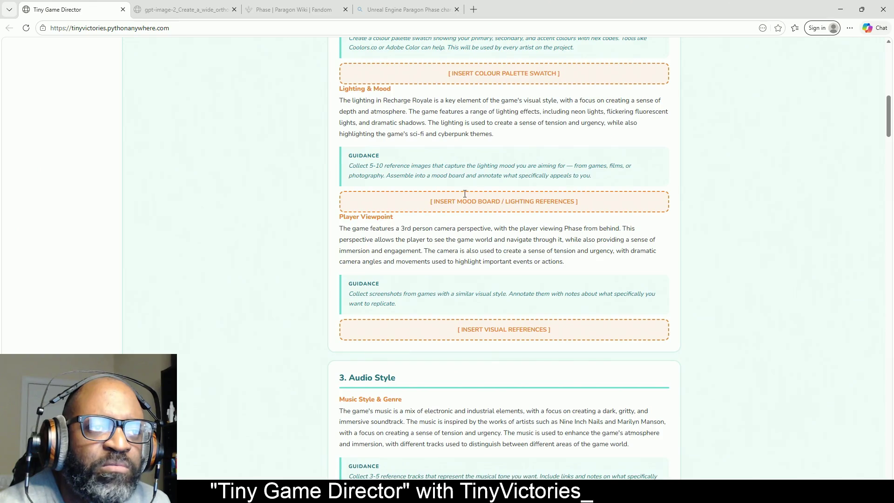
pyautogui.scroll(2, 468, 98)
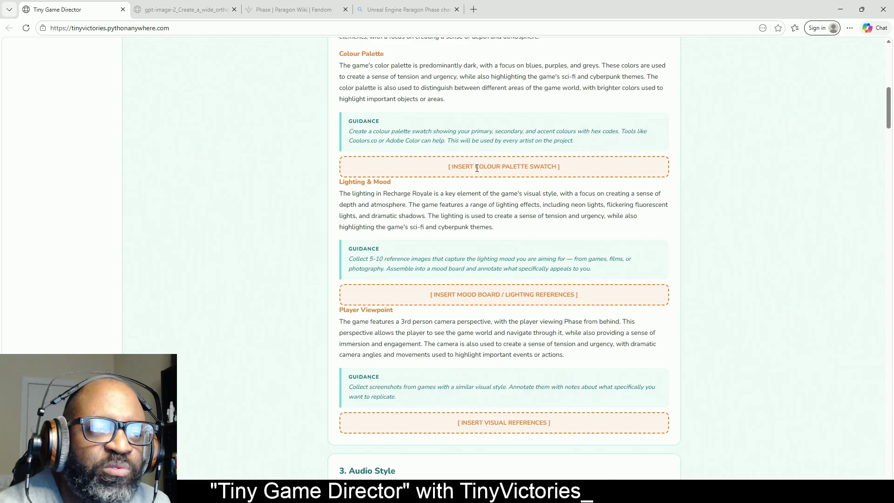
# Highlight the colour palette swatch placeholder several times, briefly selecting the mood board placeholder
pyautogui.moveTo(449, 168); pyautogui.dragTo(691, 172)
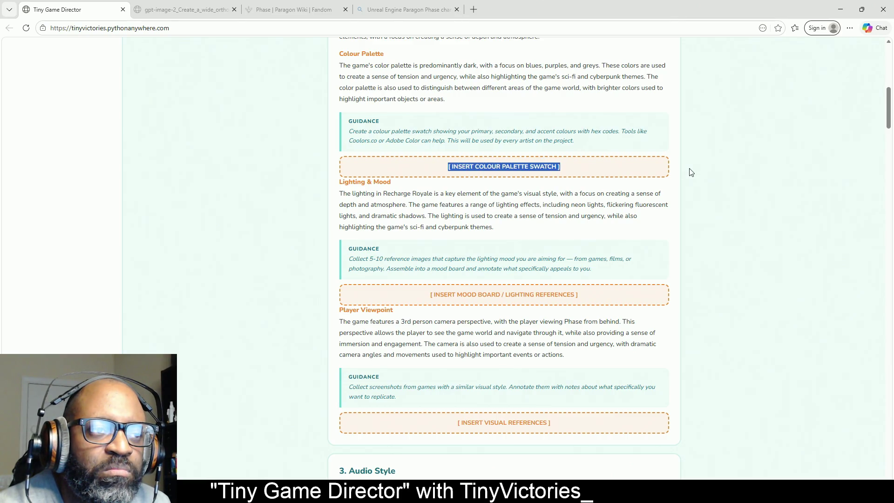
pyautogui.click(440, 168)
pyautogui.moveTo(569, 163)
pyautogui.mouseDown()
pyautogui.moveTo(446, 171)
pyautogui.moveTo(594, 168)
pyautogui.mouseUp()
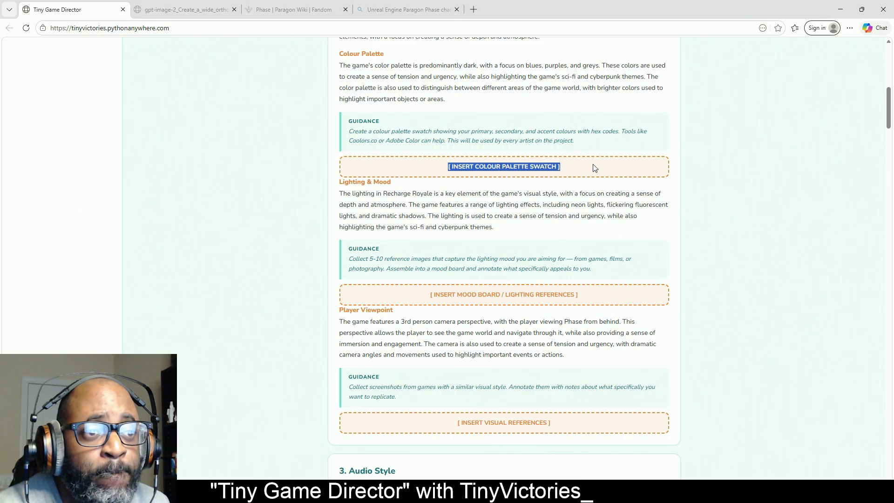
pyautogui.click(604, 159)
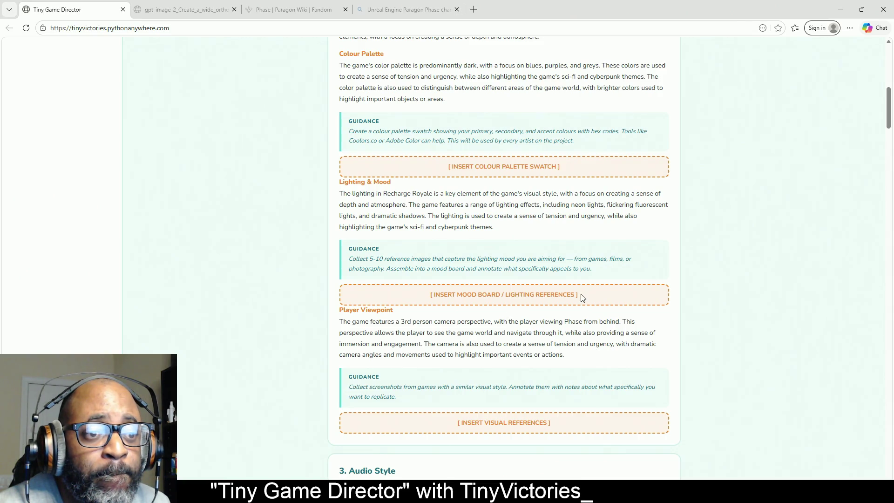
pyautogui.moveTo(582, 296); pyautogui.dragTo(407, 302)
pyautogui.rightClick(408, 300)
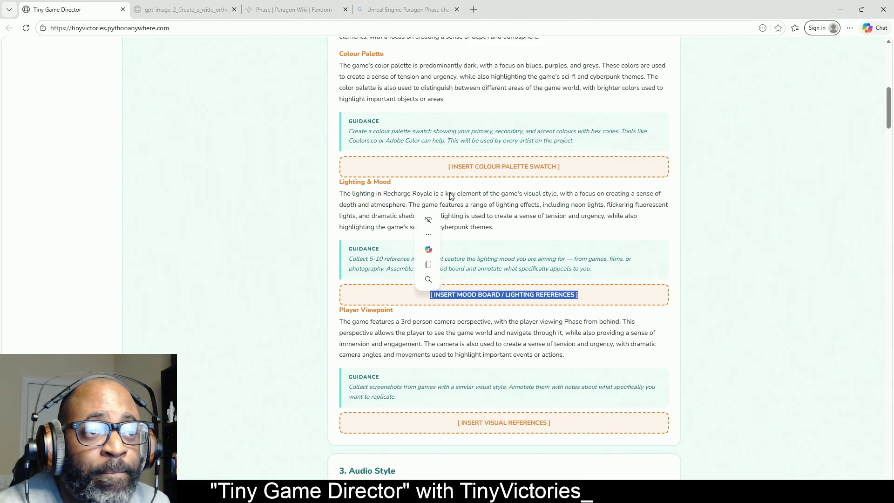
pyautogui.click(449, 164)
pyautogui.moveTo(450, 165); pyautogui.dragTo(596, 166)
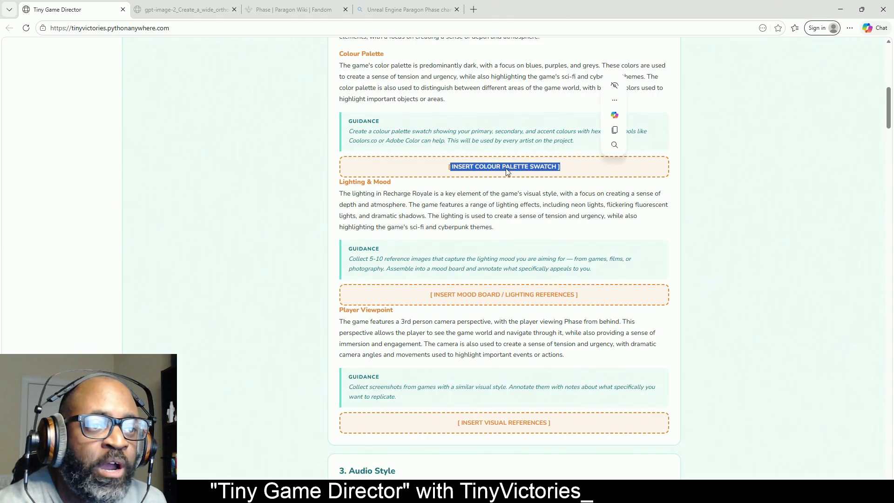
pyautogui.tripleClick(588, 167)
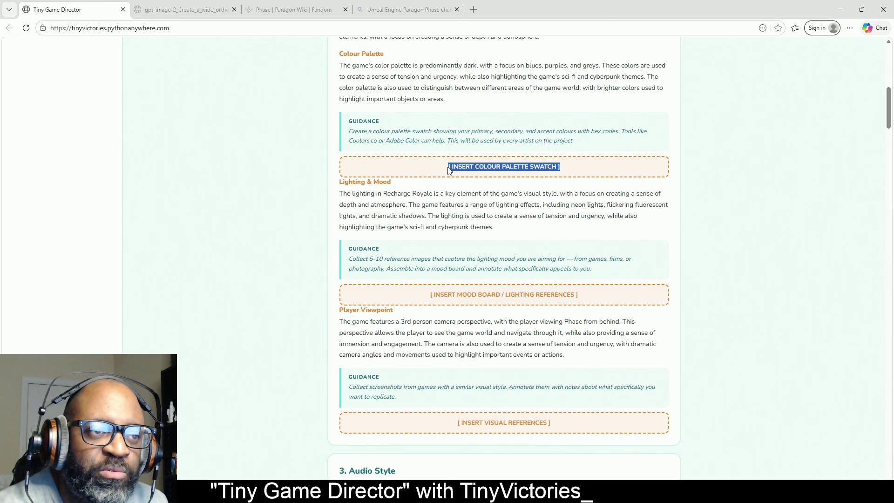
pyautogui.click(449, 169)
pyautogui.tripleClick(587, 167)
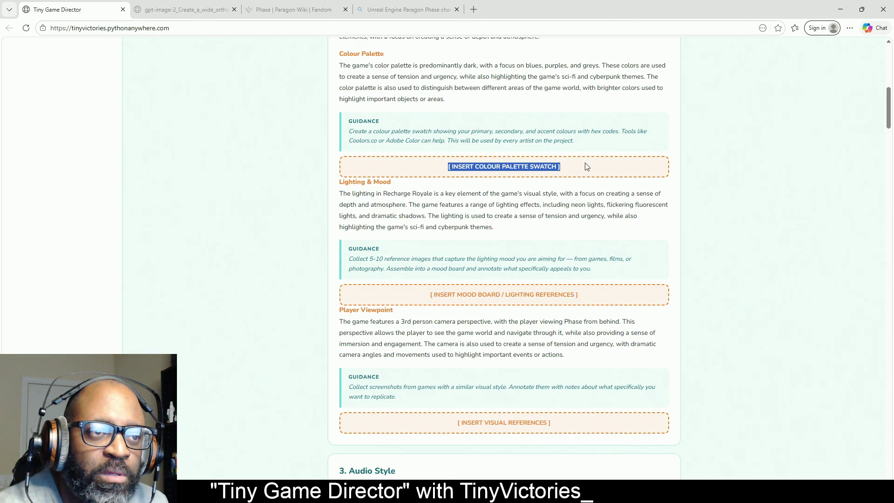
pyautogui.click(586, 167)
# Highlight the Player Viewpoint heading, the mood board placeholder and the visual references placeholder
pyautogui.tripleClick(416, 309)
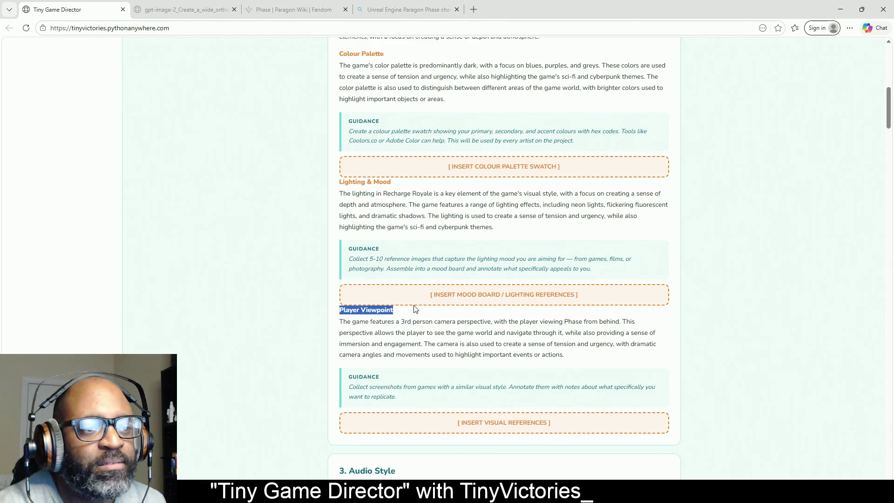
pyautogui.tripleClick(433, 295)
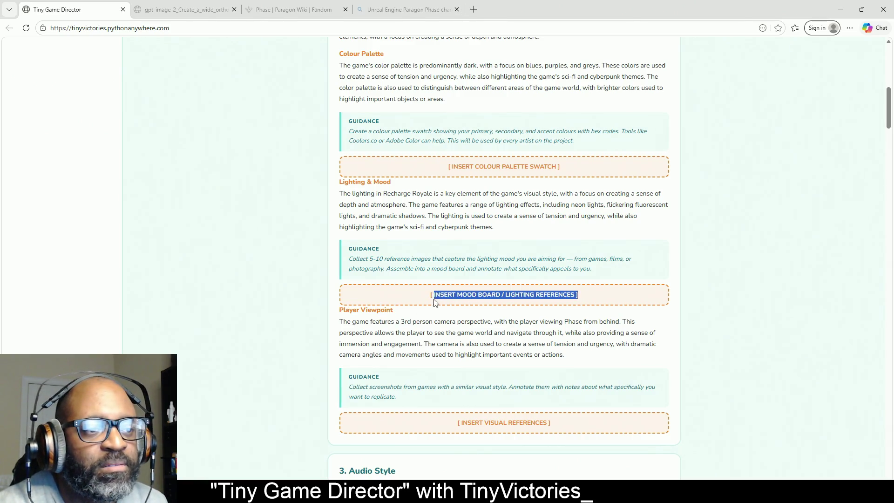
pyautogui.click(555, 426)
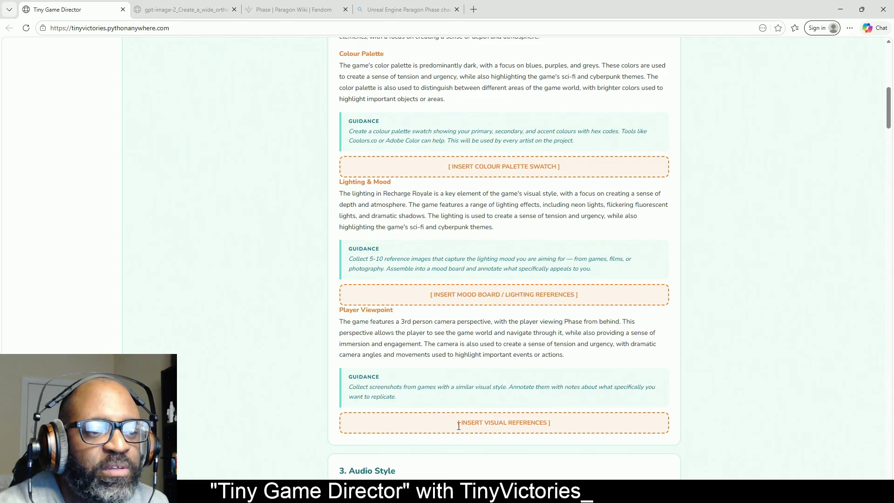
pyautogui.moveTo(459, 426); pyautogui.dragTo(597, 425)
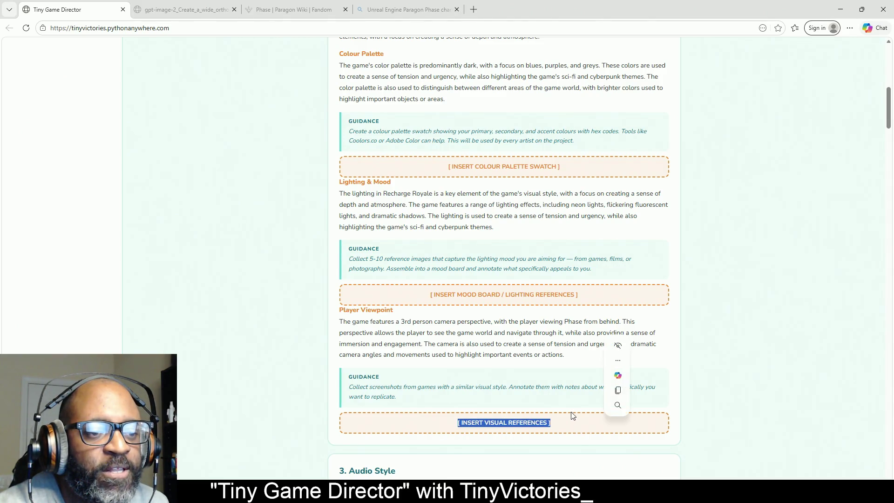
pyautogui.click(553, 404)
pyautogui.scroll(-4, 524, 405)
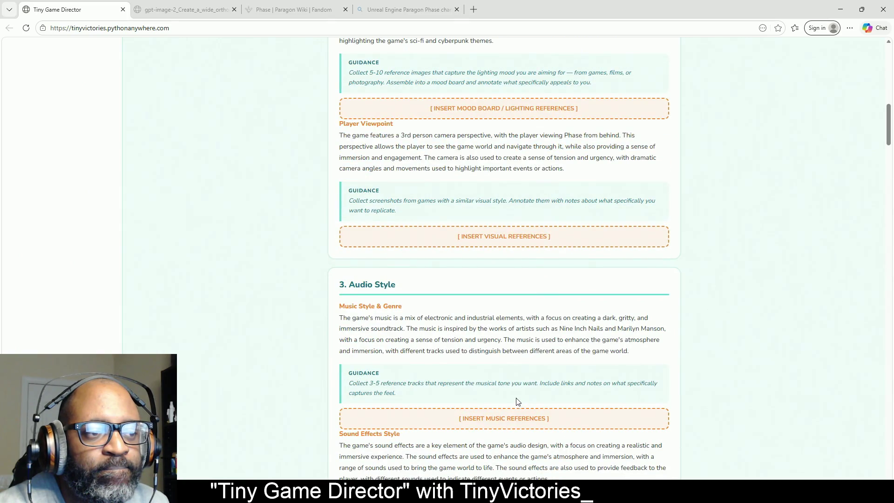
pyautogui.scroll(1, 505, 434)
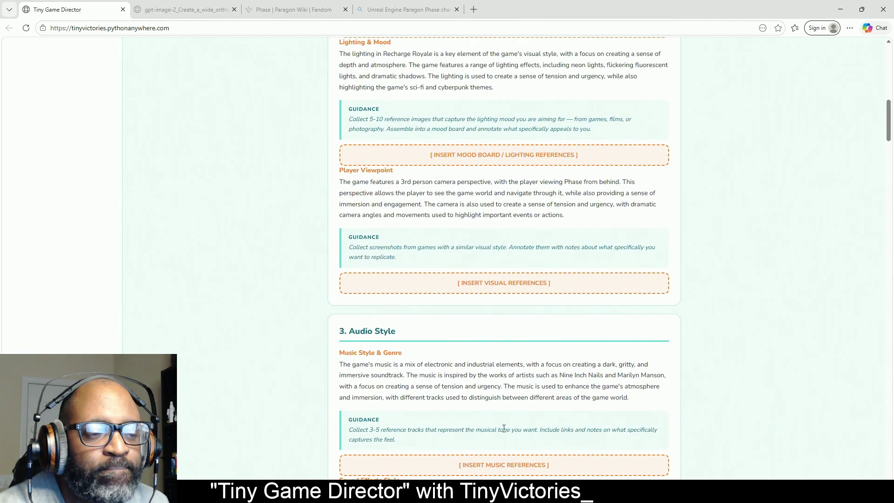
pyautogui.scroll(-5, 504, 428)
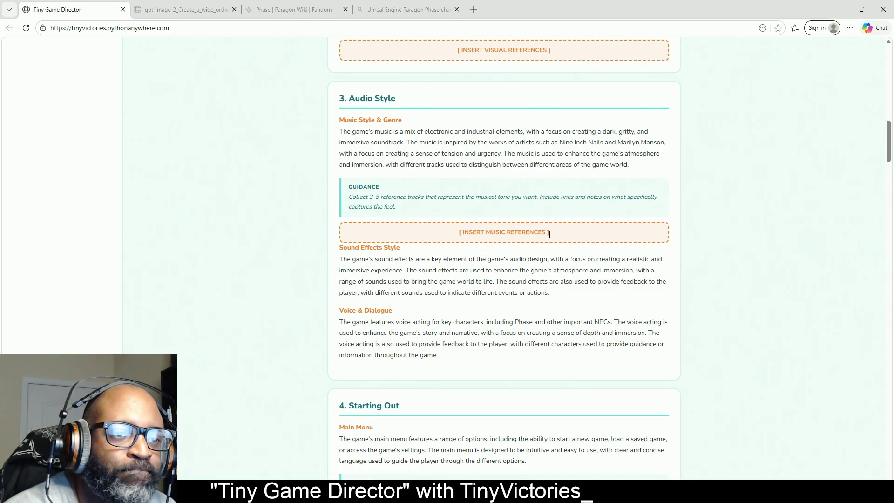
pyautogui.moveTo(549, 233); pyautogui.dragTo(452, 241)
pyautogui.click(452, 241)
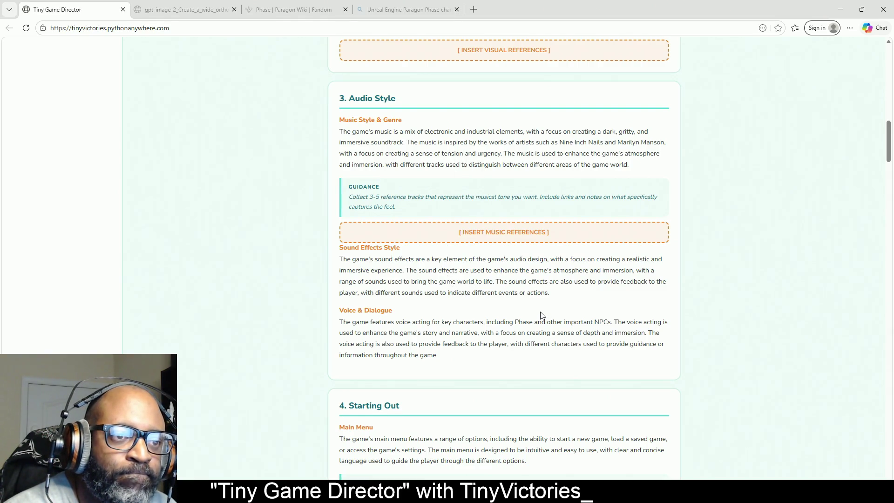
pyautogui.scroll(5, 542, 316)
pyautogui.scroll(2, 540, 317)
pyautogui.moveTo(553, 329); pyautogui.dragTo(455, 340)
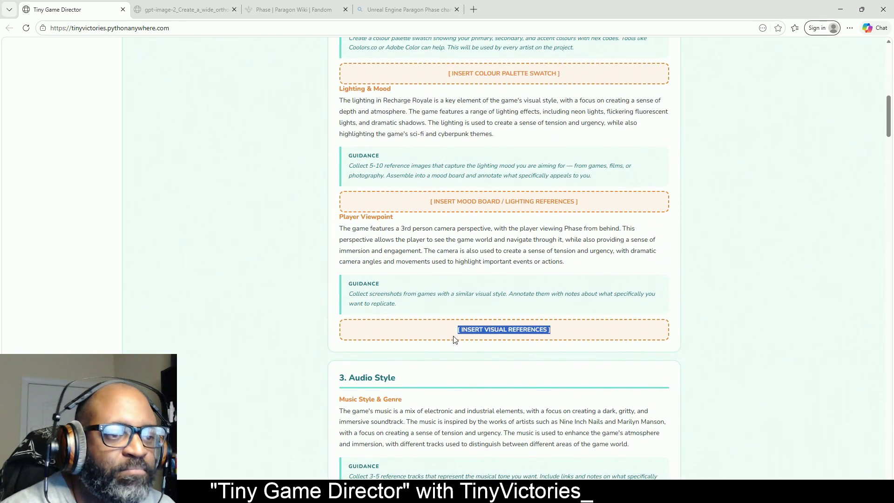
pyautogui.moveTo(582, 203)
pyautogui.mouseDown()
pyautogui.moveTo(424, 217)
pyautogui.moveTo(425, 205)
pyautogui.mouseUp()
pyautogui.click(554, 78)
pyautogui.moveTo(554, 78)
pyautogui.mouseDown()
pyautogui.moveTo(433, 88)
pyautogui.moveTo(446, 75)
pyautogui.mouseUp()
pyautogui.scroll(-3, 508, 222)
pyautogui.scroll(-7, 508, 222)
pyautogui.moveTo(551, 252); pyautogui.dragTo(448, 259)
pyautogui.click(533, 308)
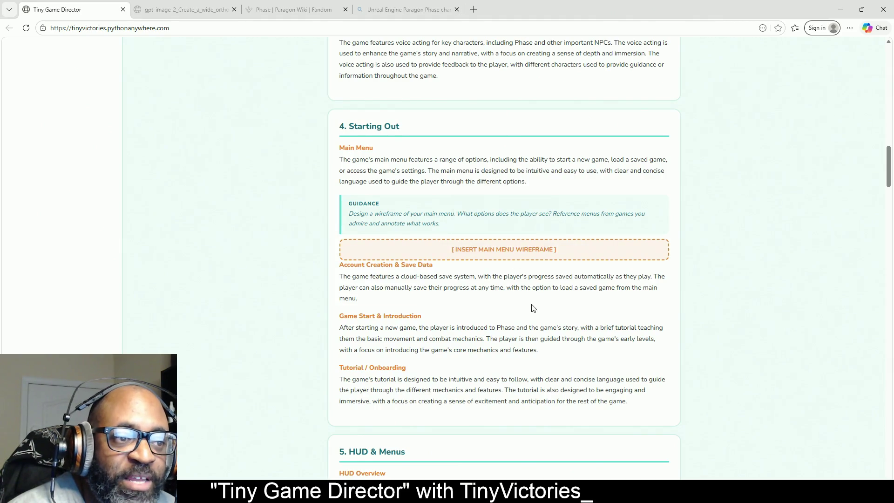
pyautogui.tripleClick(534, 308)
pyautogui.moveTo(586, 253); pyautogui.dragTo(441, 255)
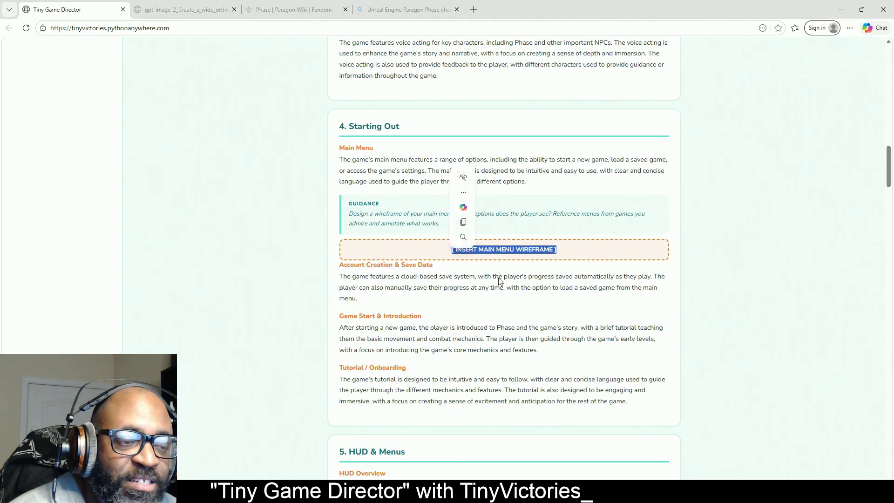
pyautogui.scroll(-6, 535, 275)
pyautogui.scroll(-5, 510, 271)
pyautogui.scroll(20, 456, 271)
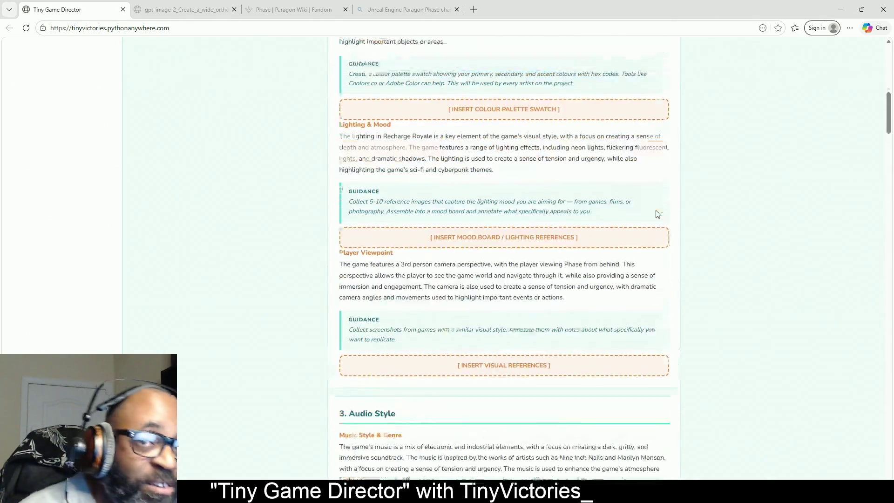
pyautogui.scroll(12, 658, 214)
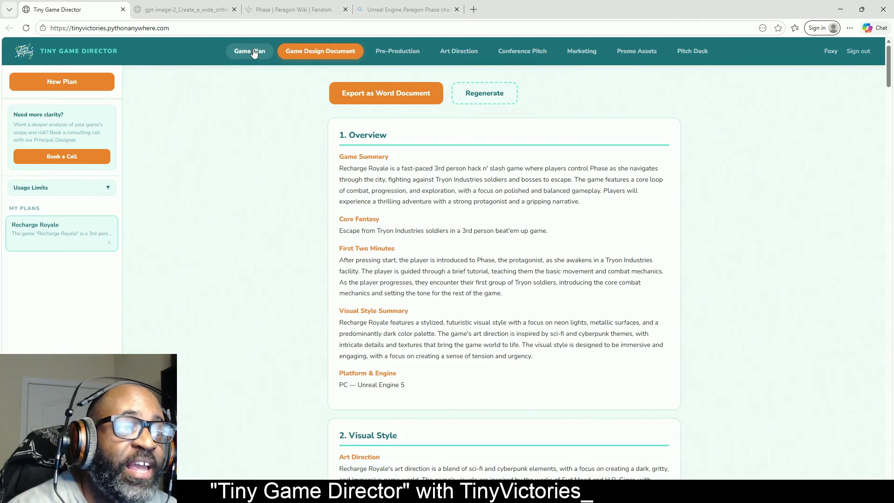
# Return to the Game Plan page and select the Recharge Royale game idea description
pyautogui.click(254, 53)
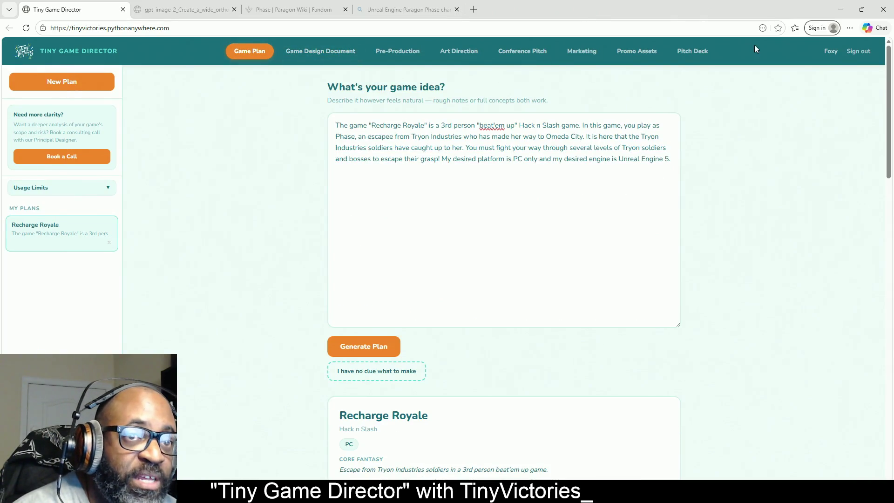
pyautogui.moveTo(671, 159)
pyautogui.mouseDown()
pyautogui.moveTo(515, 159)
pyautogui.moveTo(318, 135)
pyautogui.moveTo(307, 115)
pyautogui.mouseUp()
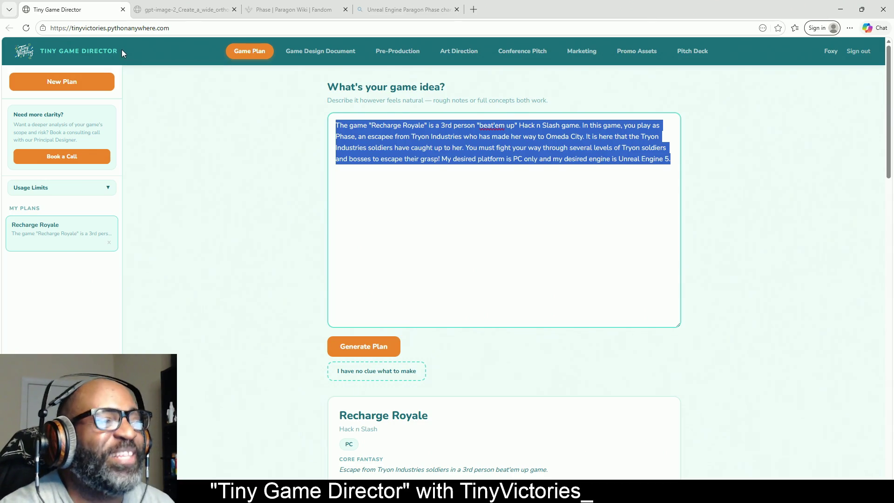
pyautogui.click(122, 49)
pyautogui.moveTo(108, 51); pyautogui.dragTo(134, 55)
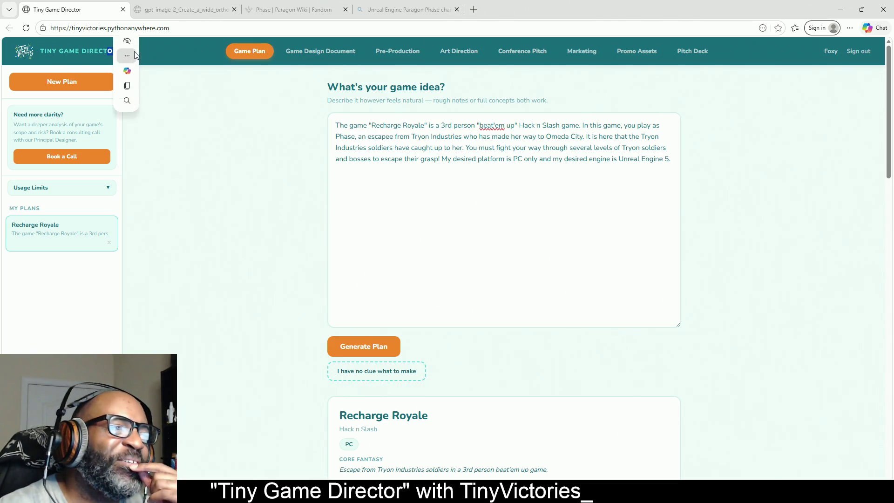
pyautogui.click(134, 55)
pyautogui.click(189, 161)
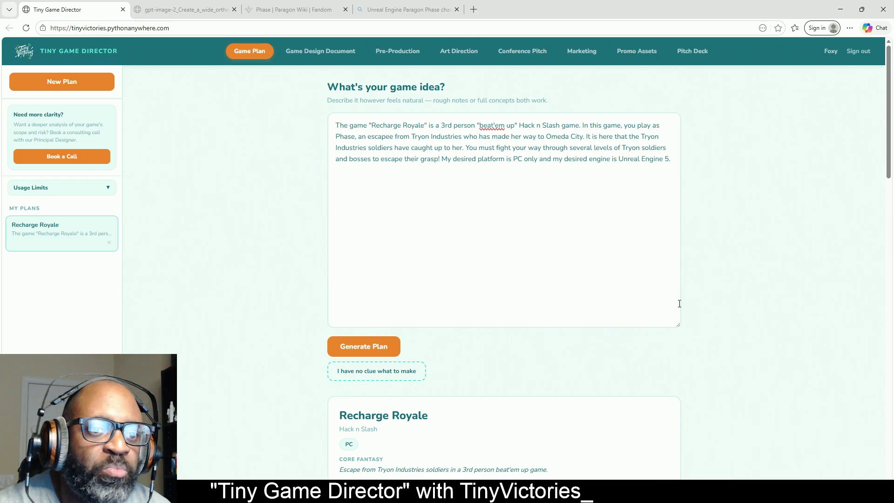
# Shrink the game idea text box to about 140 px tall
pyautogui.moveTo(678, 325); pyautogui.dragTo(684, 175)
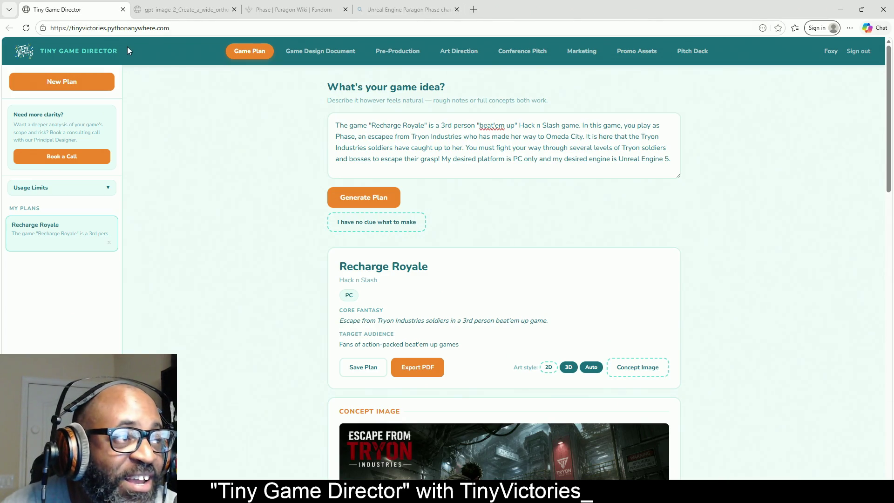
pyautogui.moveTo(122, 52)
pyautogui.mouseDown()
pyautogui.moveTo(34, 55)
pyautogui.moveTo(117, 52)
pyautogui.mouseUp()
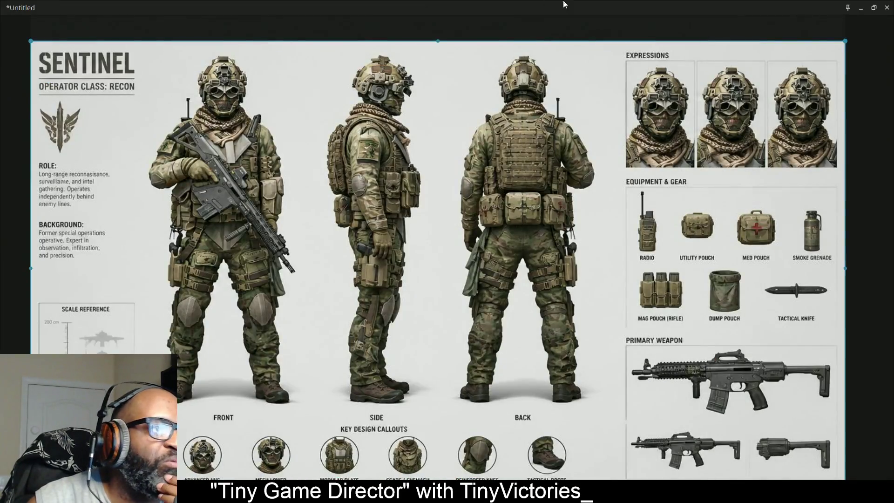
# Take the PureRef board out of full screen and toggle its window lock with Ctrl+W
pyautogui.click(874, 8)
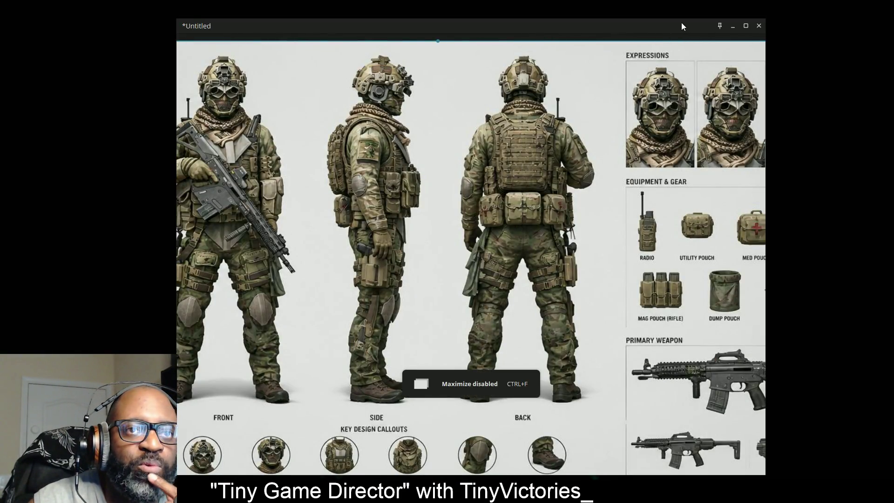
pyautogui.hotkey('ctrl', 'w')
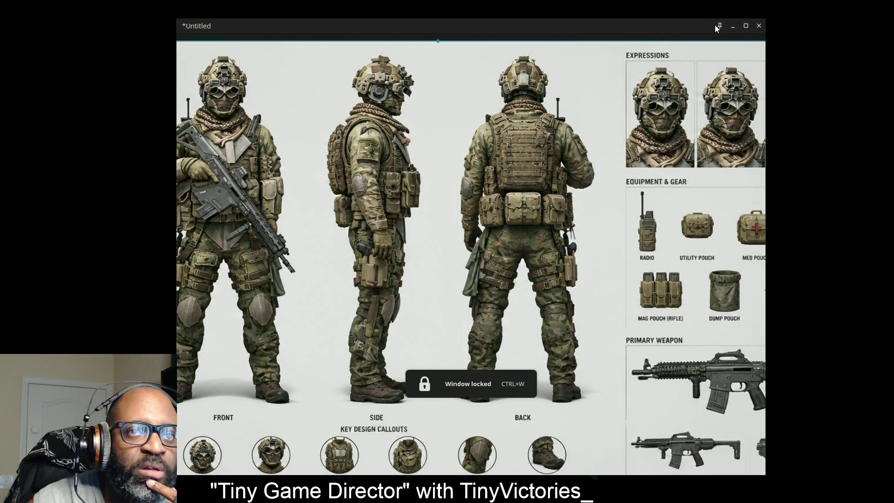
pyautogui.hotkey('ctrl', 'w')
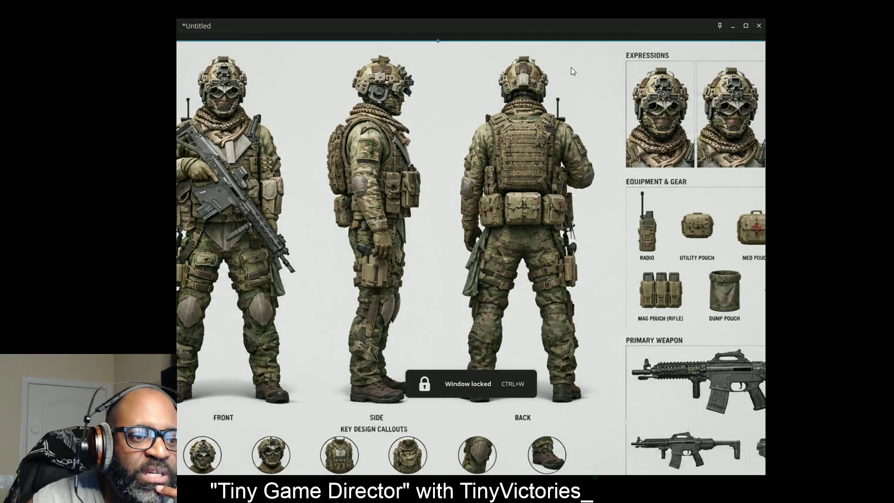
pyautogui.hotkey('ctrl', 'w')
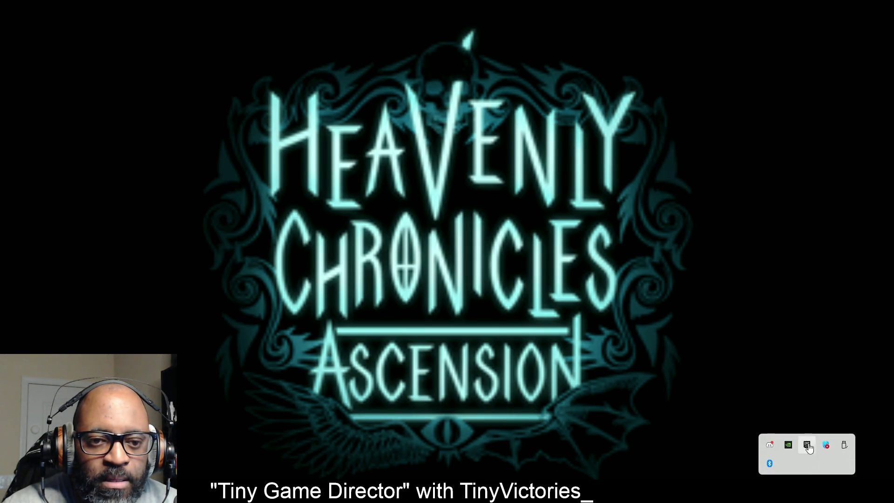
# Launch Unreal Engine from the Epic Games tray icon and approve the admin prompt
pyautogui.rightClick(810, 449)
pyautogui.click(828, 367)
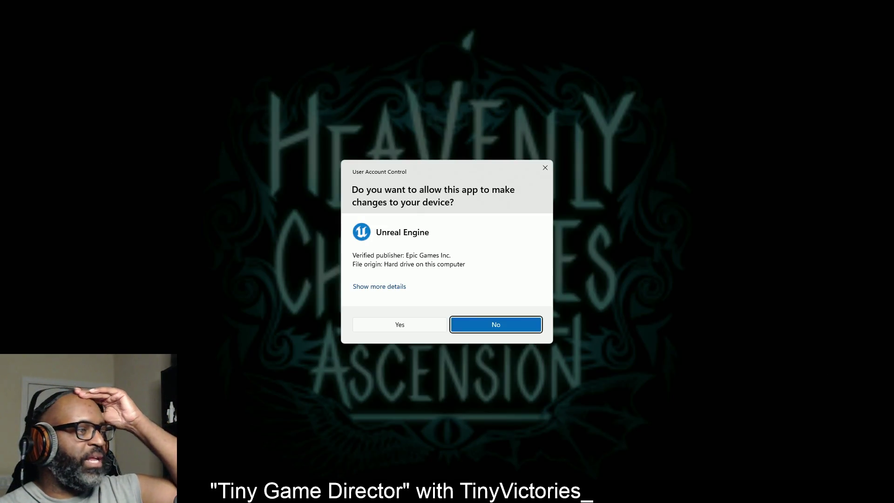
pyautogui.click(382, 322)
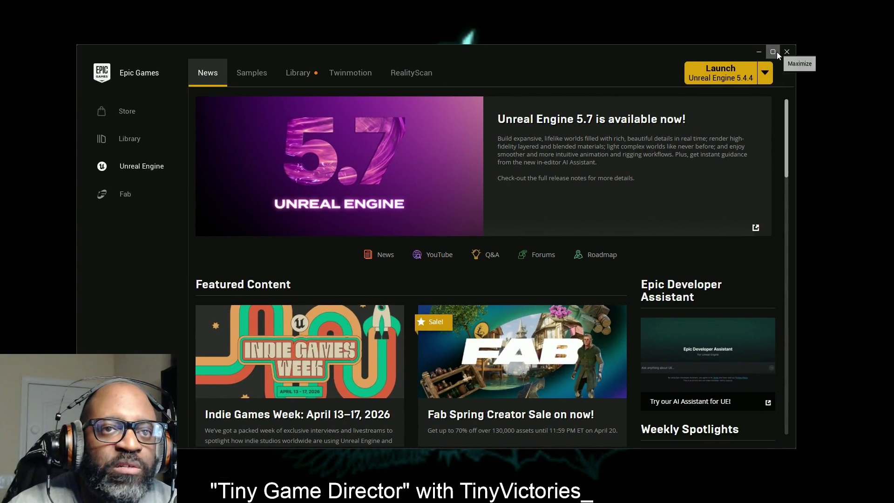
# Maximize the launcher, go to the Library's Fab Library and expand the Category filter
pyautogui.click(777, 52)
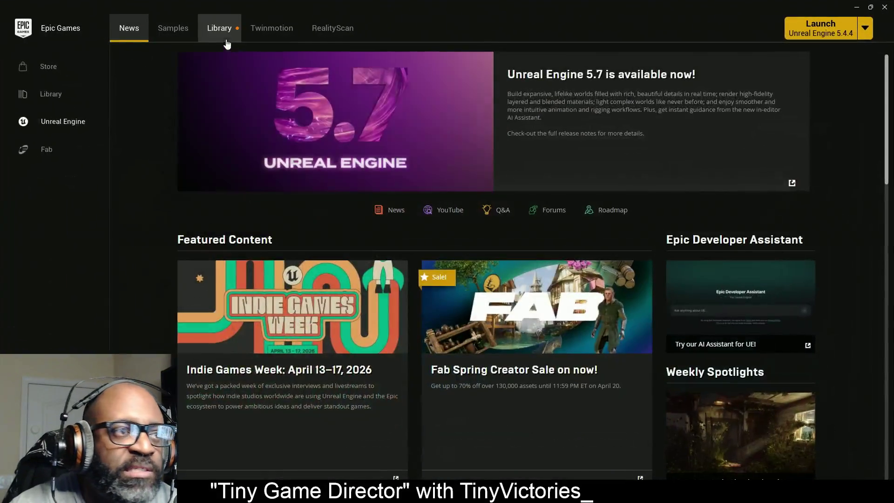
pyautogui.click(228, 33)
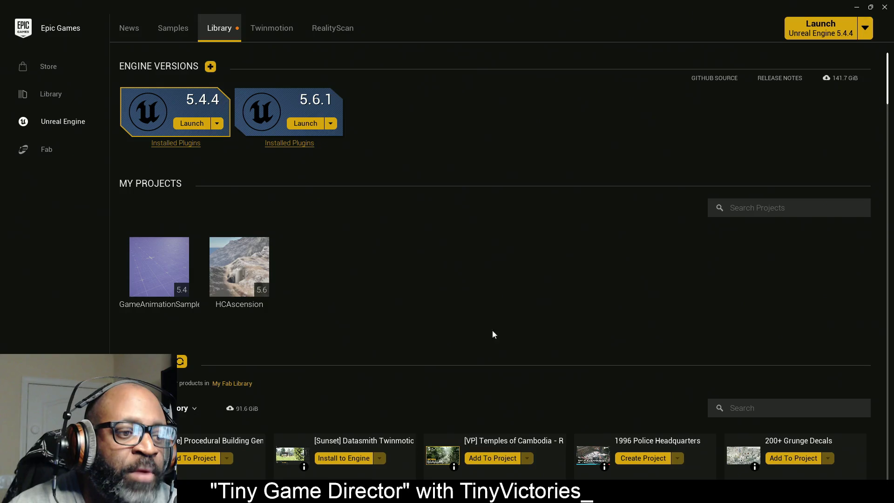
pyautogui.scroll(-5, 470, 283)
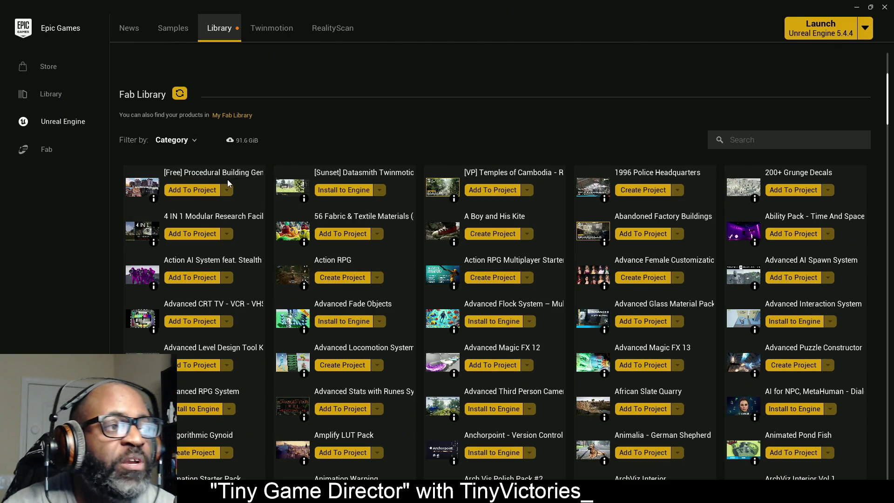
pyautogui.click(197, 140)
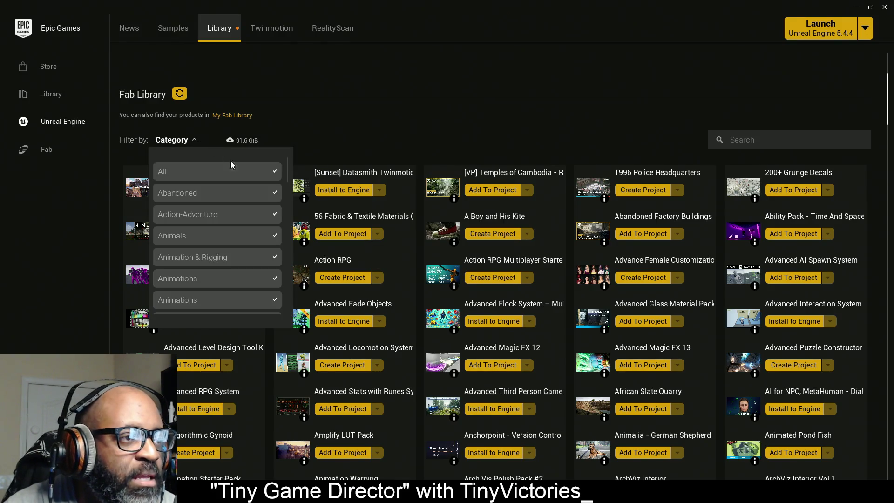
# Clear all Fab Library categories, then filter to Environments only
pyautogui.click(277, 173)
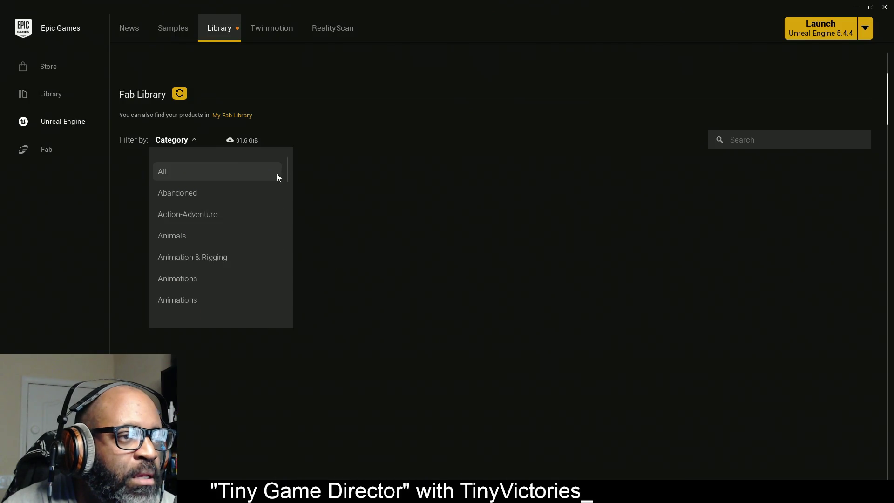
pyautogui.scroll(-2, 256, 231)
pyautogui.scroll(-6, 252, 235)
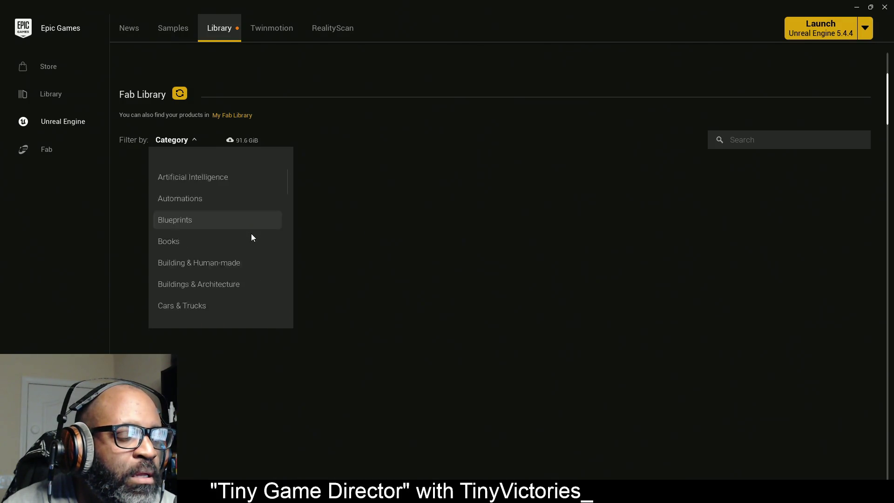
pyautogui.scroll(-6, 251, 238)
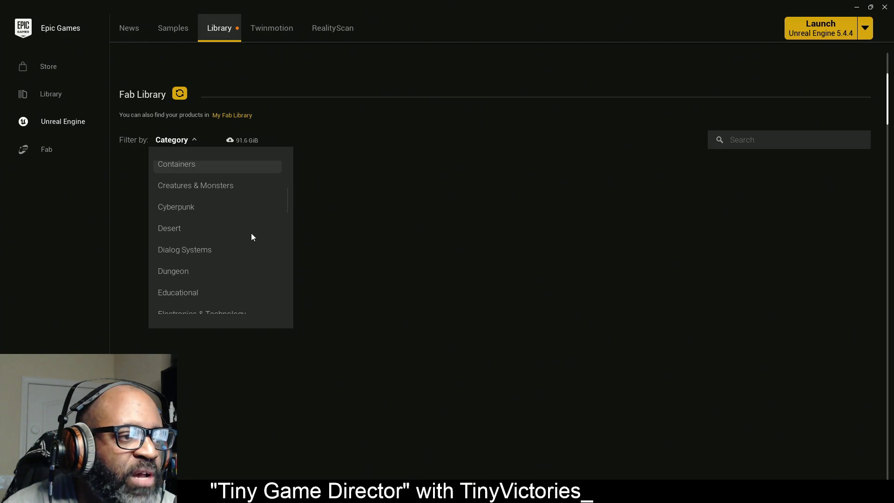
pyautogui.scroll(-2, 209, 254)
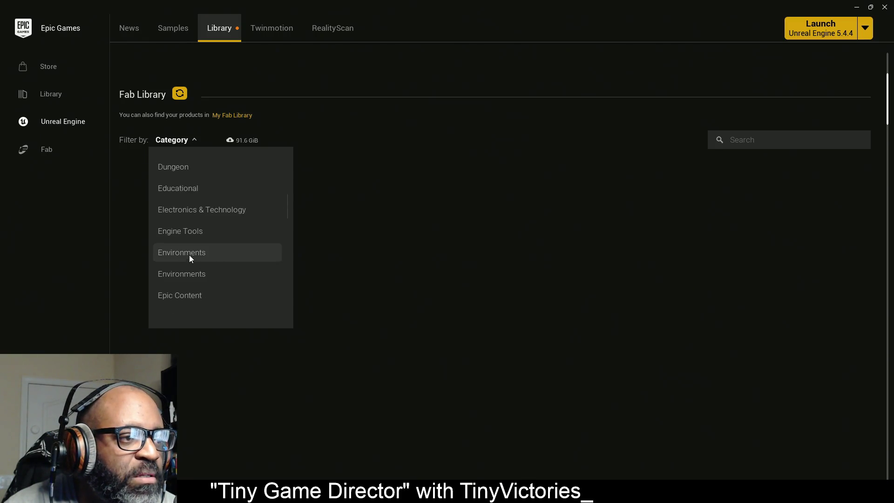
pyautogui.click(189, 254)
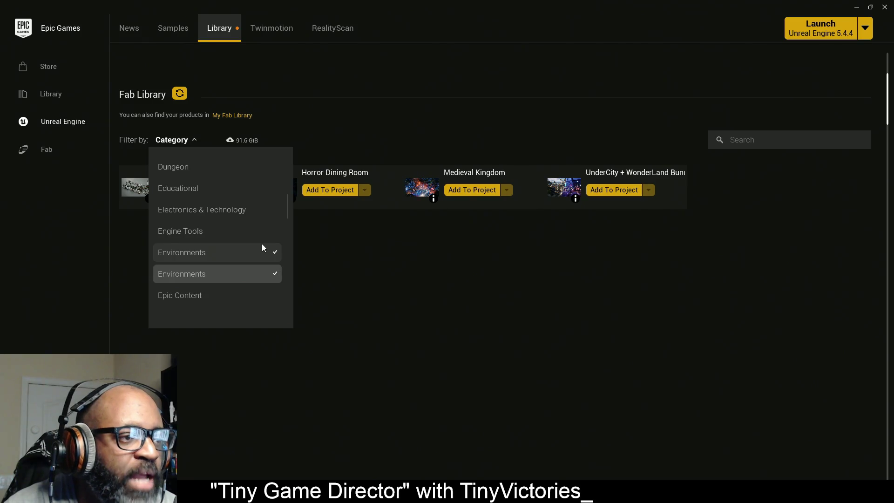
pyautogui.click(382, 129)
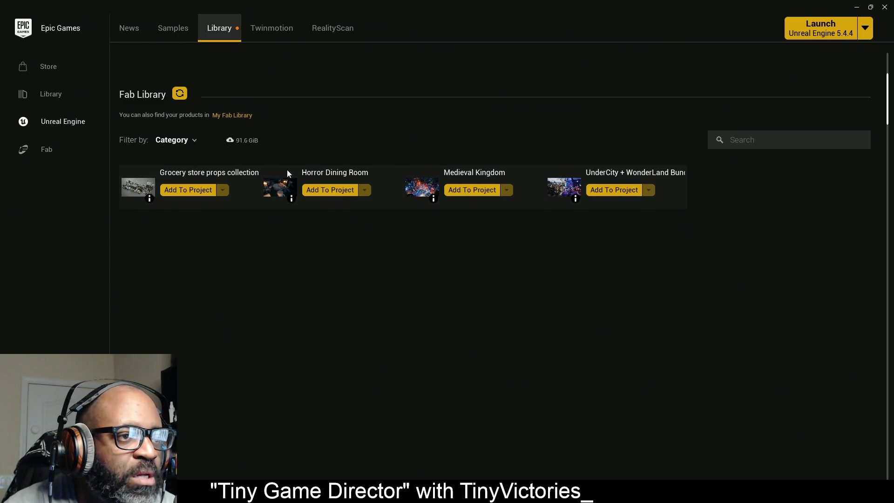
# Remove Environments and toggle Epic Content on and off, leaving no category selected
pyautogui.click(186, 143)
pyautogui.scroll(-2, 219, 219)
pyautogui.scroll(-8, 222, 221)
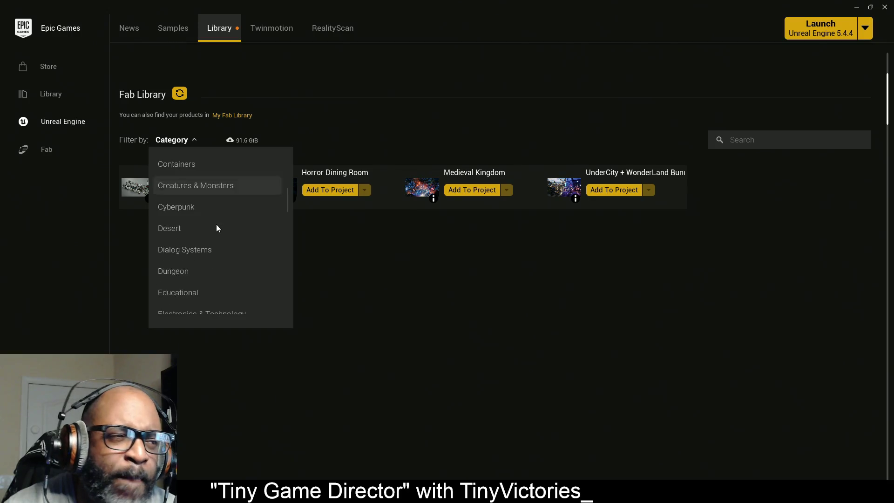
pyautogui.scroll(-5, 219, 223)
pyautogui.click(227, 253)
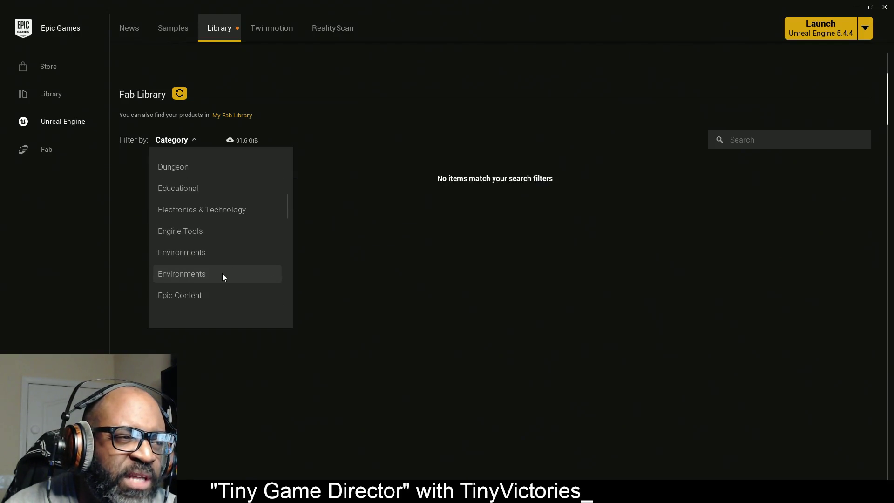
pyautogui.click(209, 295)
pyautogui.click(209, 295)
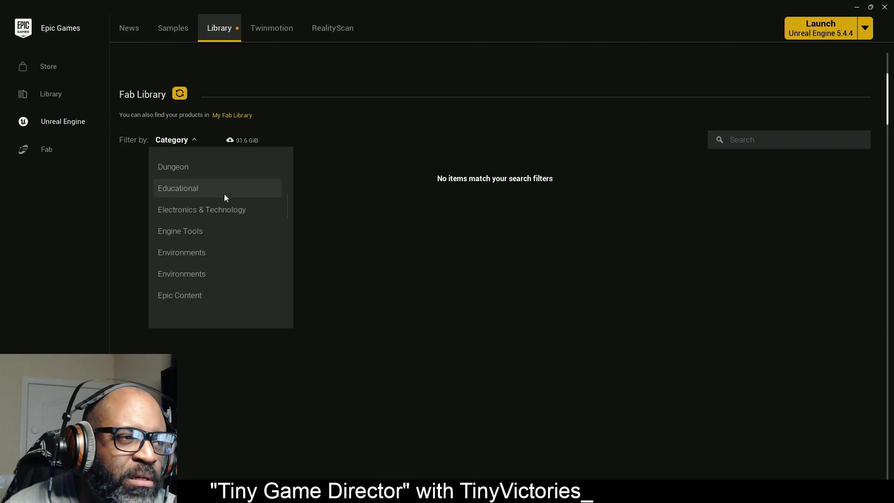
pyautogui.scroll(-3, 237, 251)
pyautogui.scroll(-3, 236, 245)
pyautogui.scroll(-5, 237, 250)
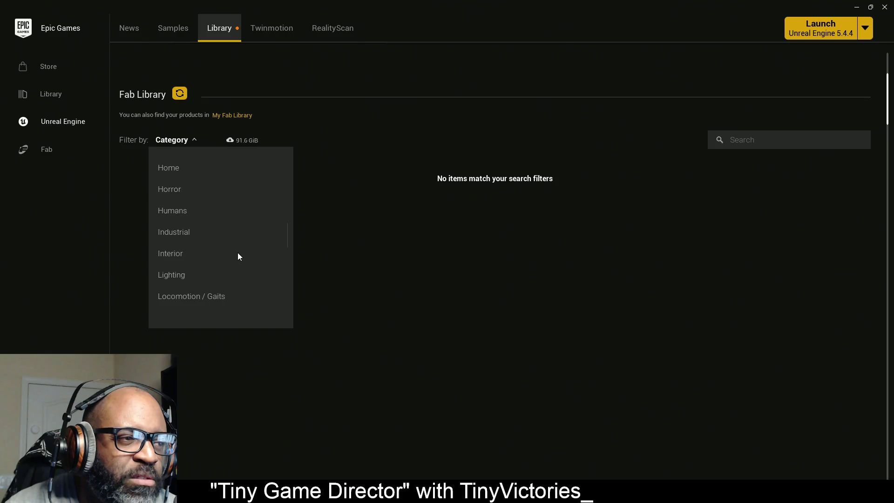
pyautogui.scroll(-2, 237, 253)
pyautogui.scroll(4, 239, 241)
pyautogui.scroll(-8, 239, 242)
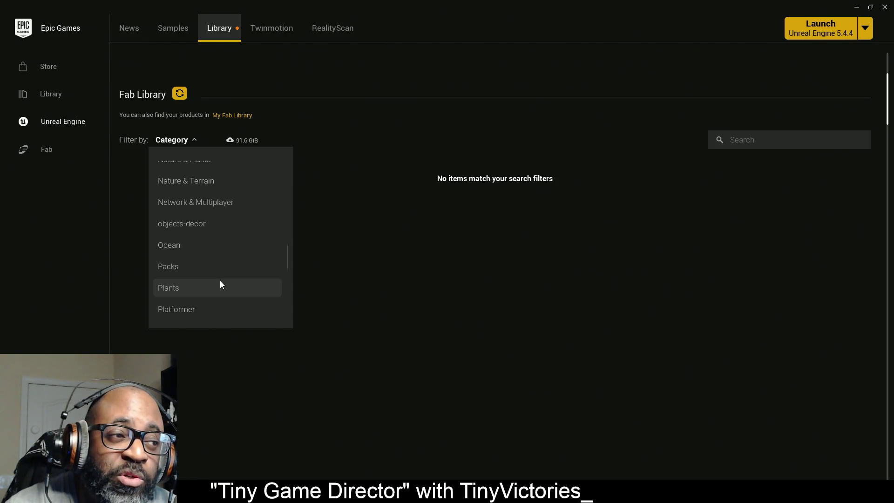
pyautogui.scroll(-2, 217, 294)
pyautogui.scroll(-10, 212, 227)
pyautogui.scroll(-8, 210, 191)
pyautogui.click(210, 200)
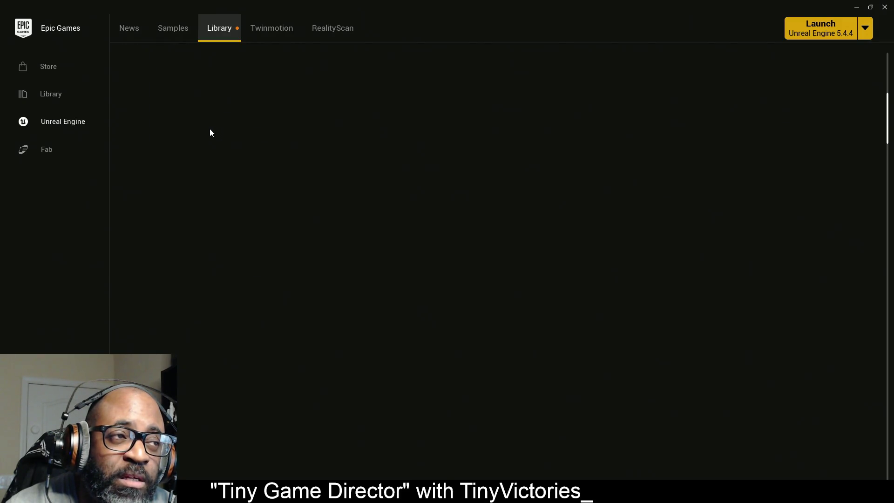
# Try the Streets & Construction category filter, then remove it
pyautogui.scroll(-1, 213, 186)
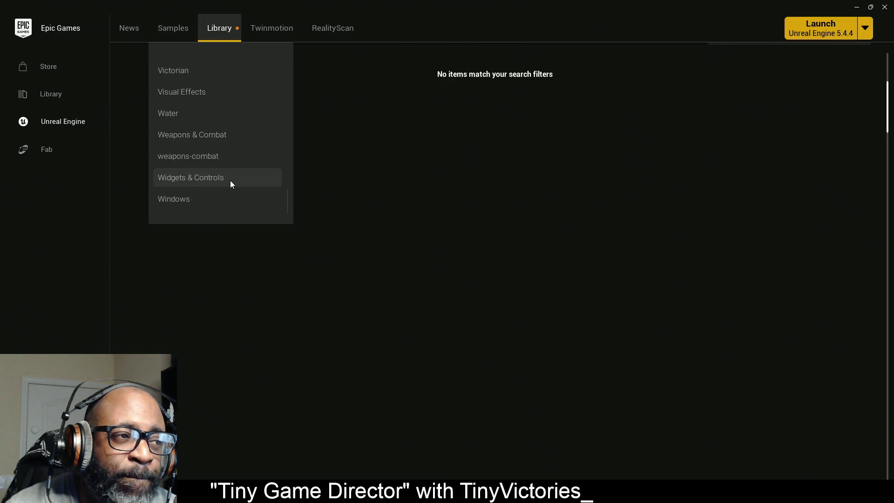
pyautogui.scroll(2, 230, 180)
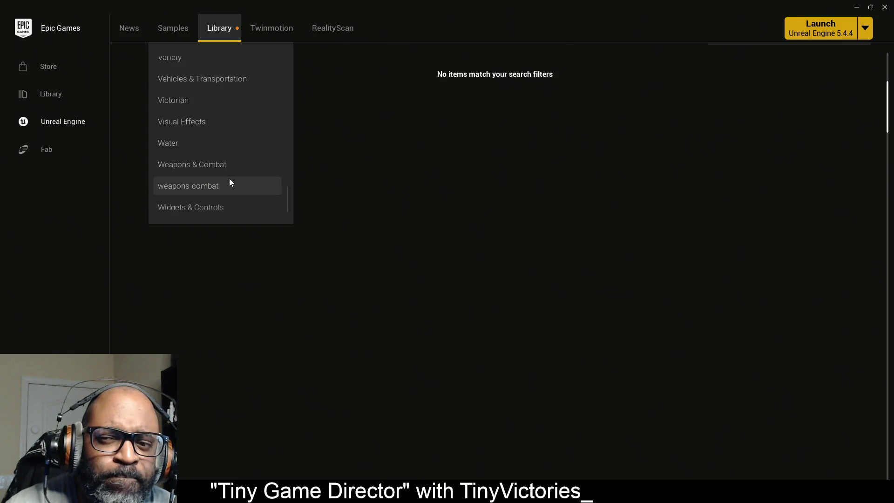
pyautogui.scroll(2, 221, 177)
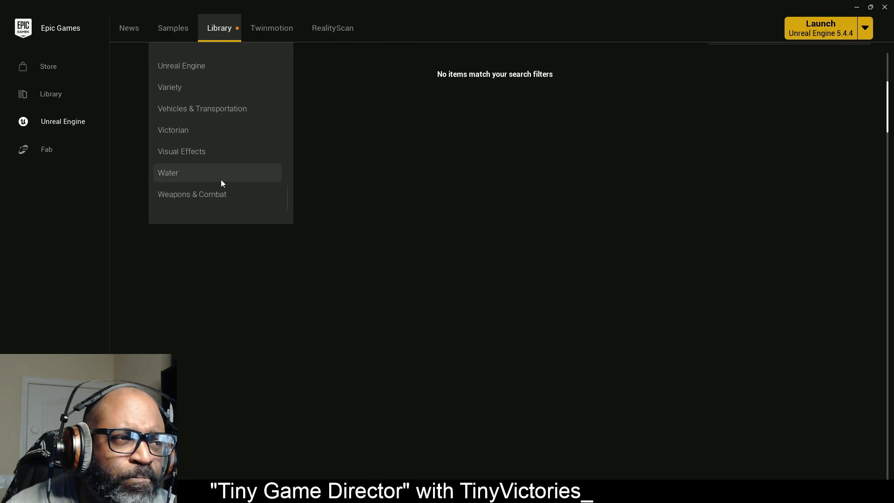
pyautogui.scroll(3, 221, 172)
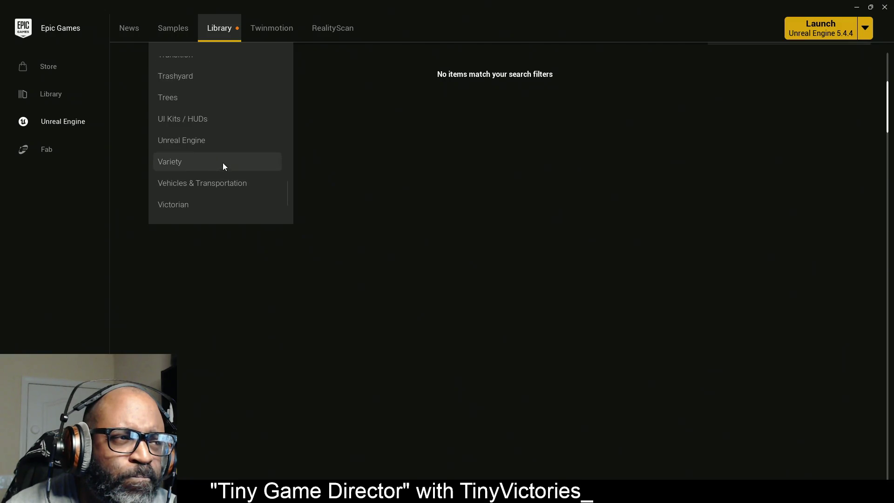
pyautogui.scroll(2, 219, 165)
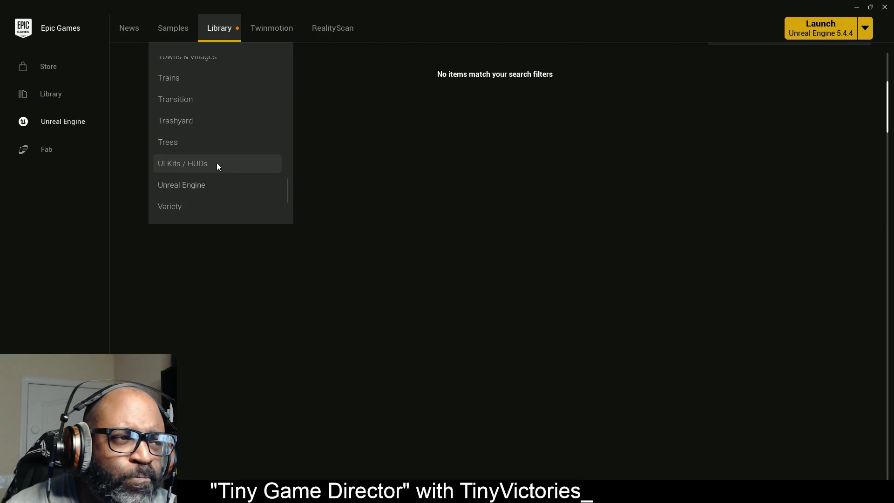
pyautogui.scroll(2, 205, 161)
pyautogui.scroll(1, 219, 156)
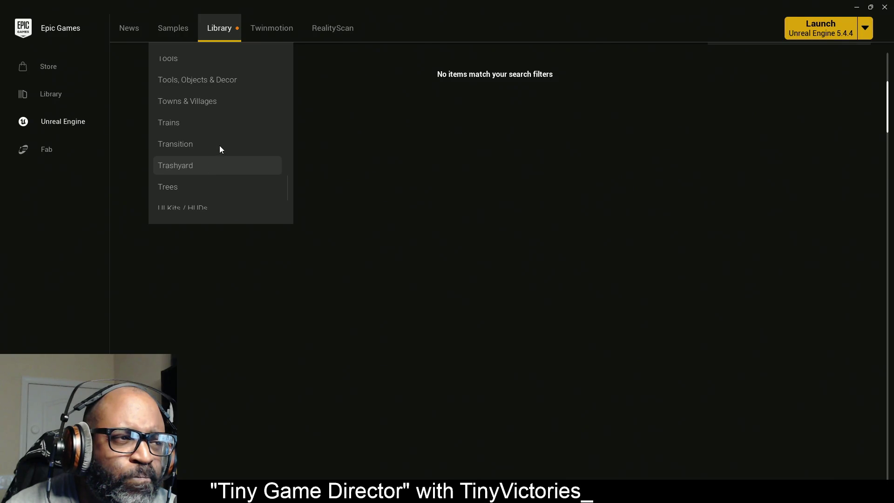
pyautogui.scroll(1, 218, 148)
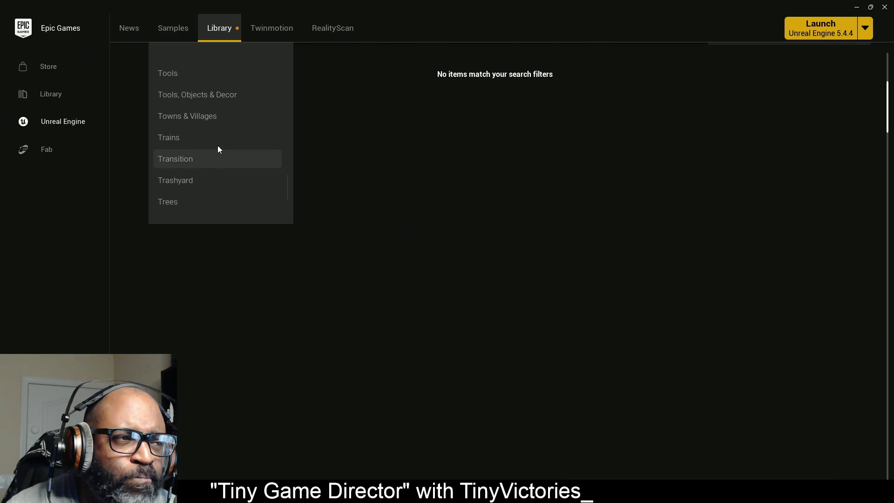
pyautogui.scroll(1, 217, 135)
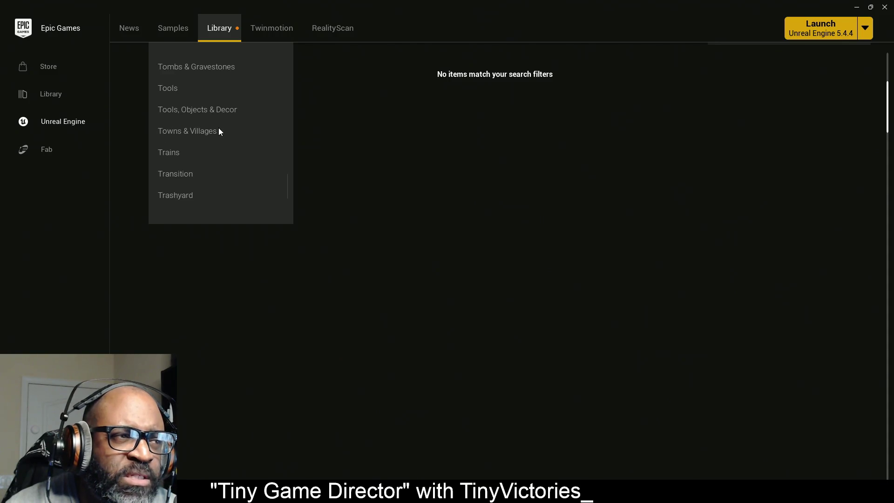
pyautogui.scroll(1, 220, 126)
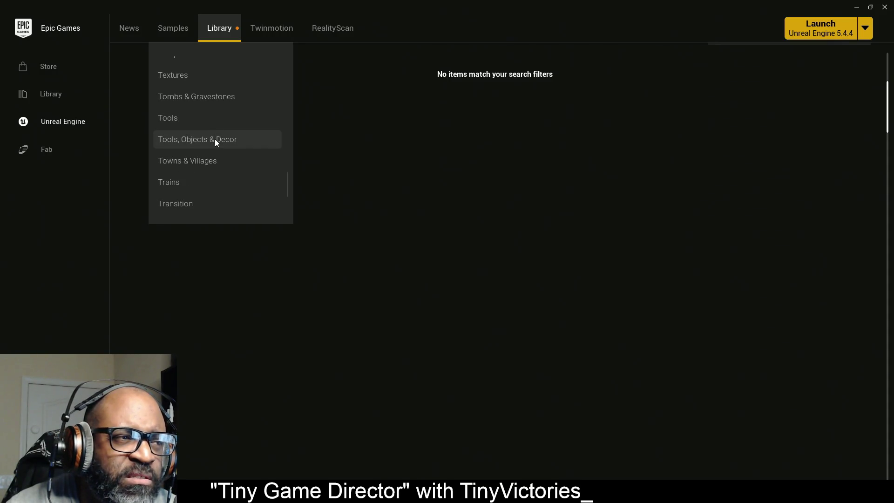
pyautogui.scroll(3, 203, 149)
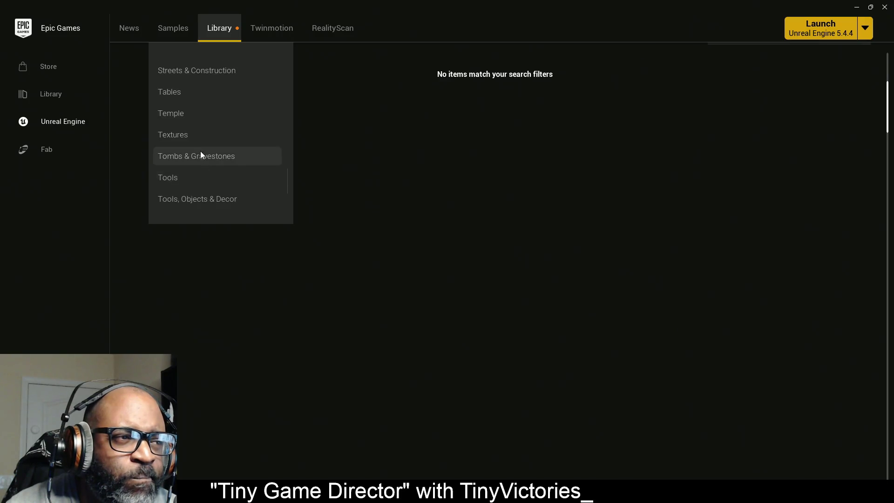
pyautogui.scroll(1, 204, 161)
pyautogui.scroll(2, 202, 160)
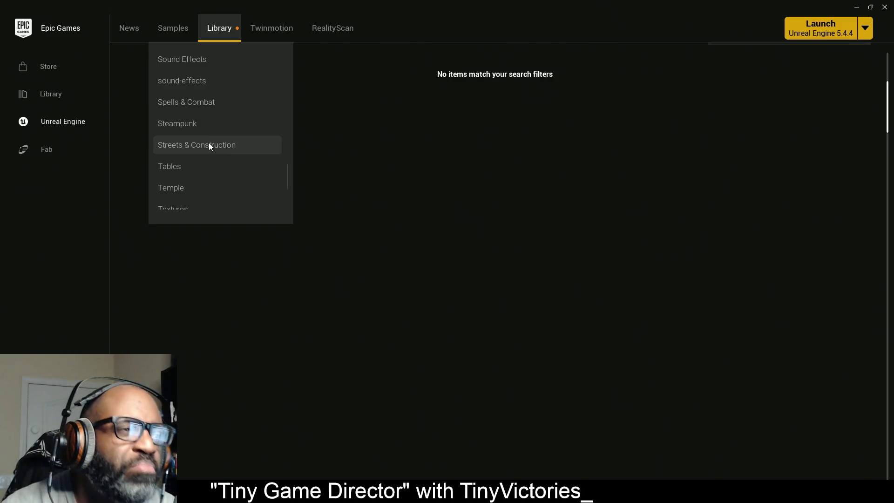
pyautogui.click(210, 147)
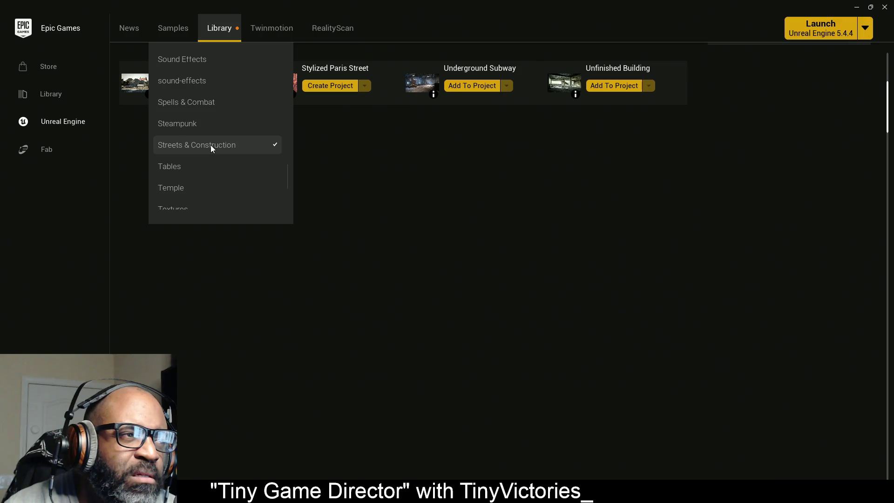
pyautogui.click(210, 145)
# Filter the Fab Library to Sci-Fi to list its assets, then uncheck Sci-Fi
pyautogui.scroll(1, 207, 147)
pyautogui.scroll(6, 207, 150)
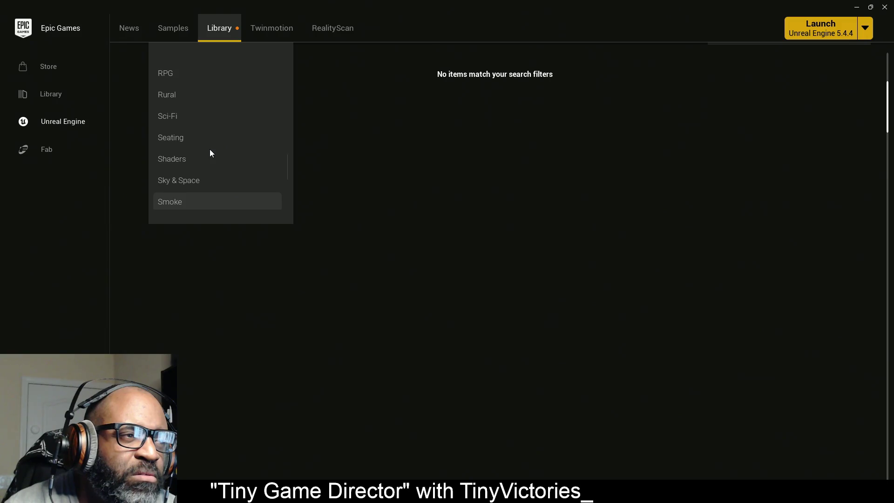
pyautogui.scroll(1, 209, 157)
pyautogui.click(195, 134)
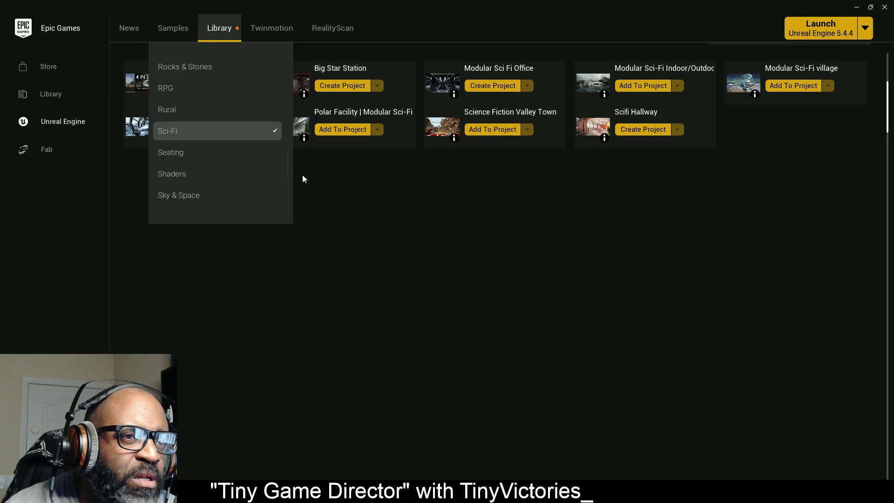
pyautogui.scroll(2, 486, 193)
pyautogui.click(202, 208)
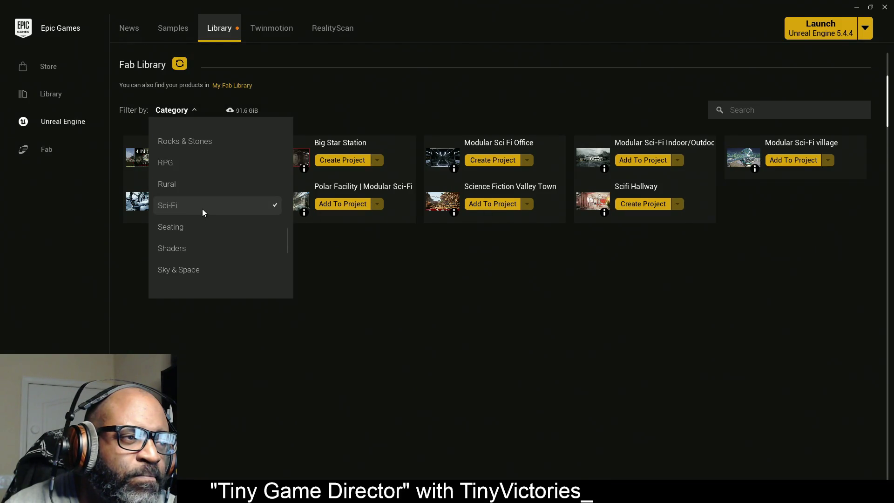
# Reapply Sci-Fi, switch to Residential Buildings only, then clear that filter
pyautogui.click(213, 206)
pyautogui.scroll(2, 200, 203)
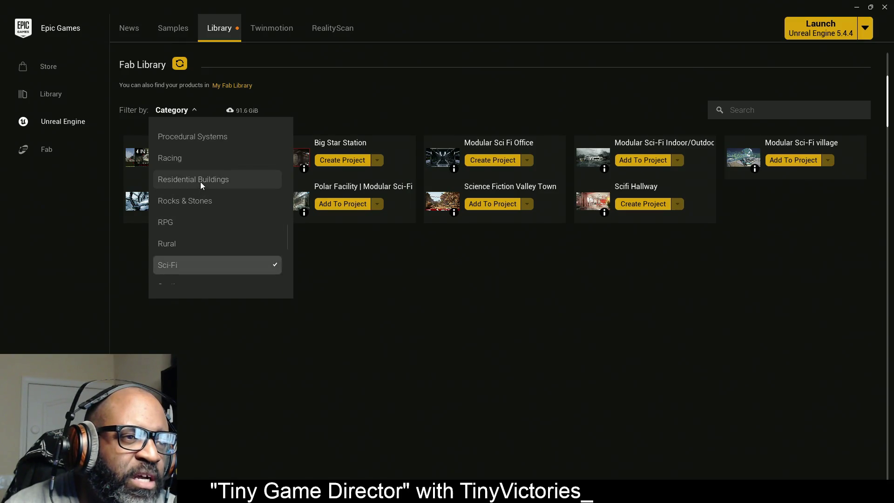
pyautogui.click(200, 182)
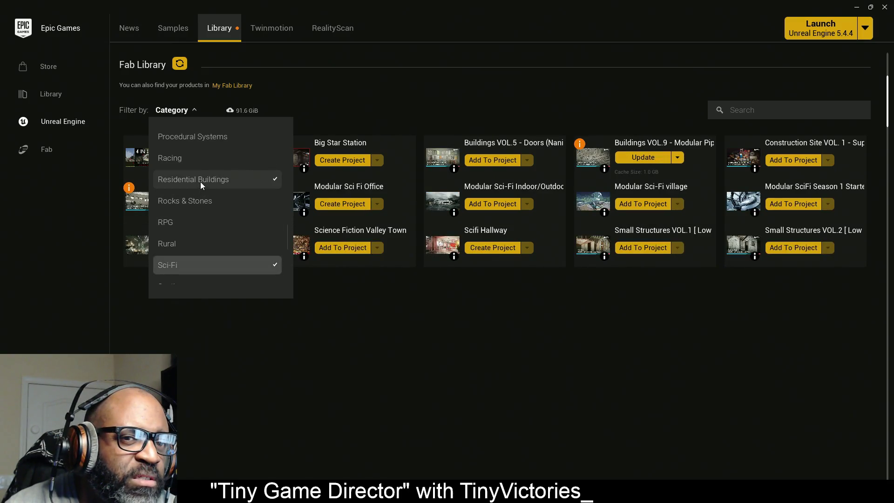
pyautogui.click(217, 265)
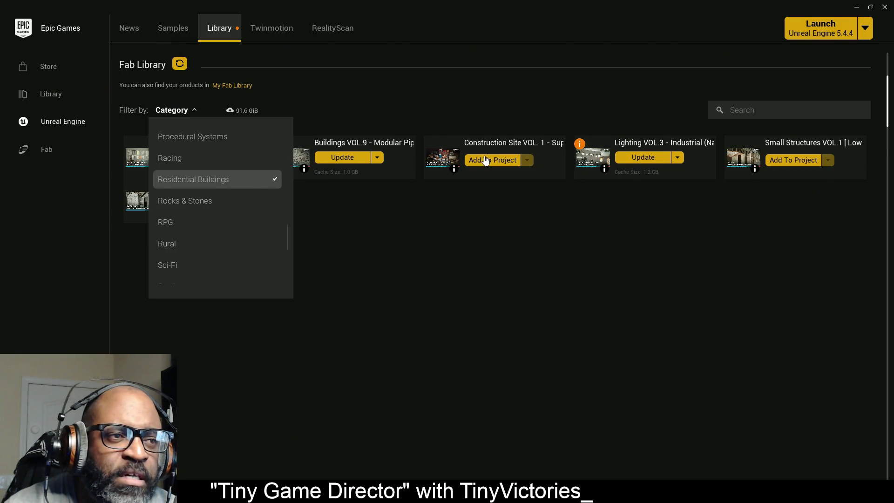
pyautogui.click(178, 181)
# Try the Military / Warzone category filter, then remove it
pyautogui.scroll(1, 213, 195)
pyautogui.scroll(4, 205, 194)
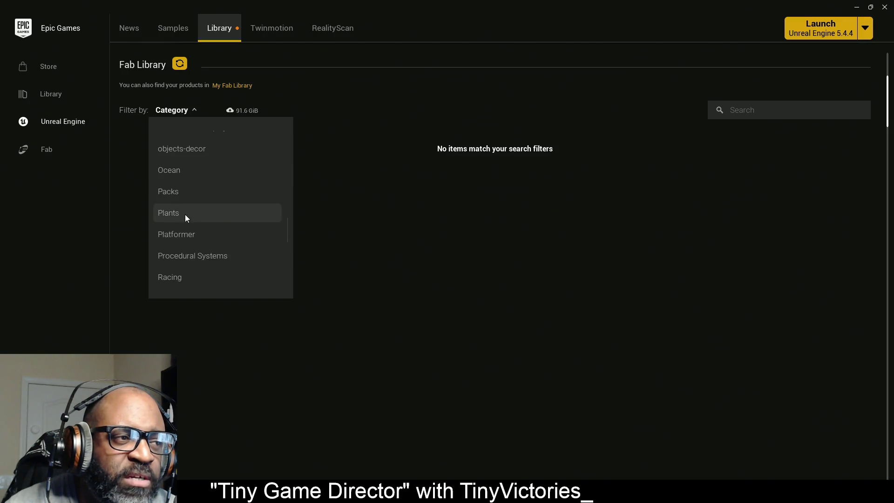
pyautogui.scroll(1, 193, 204)
pyautogui.scroll(2, 190, 205)
pyautogui.scroll(4, 189, 205)
pyautogui.scroll(1, 188, 202)
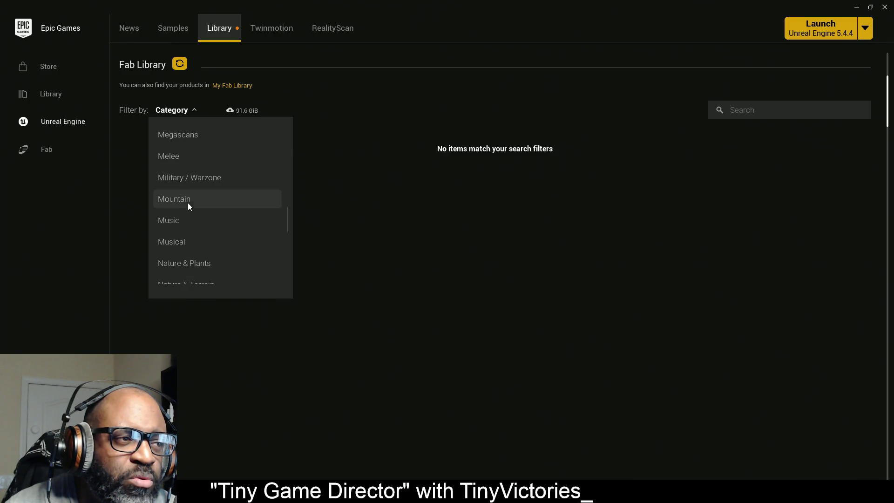
pyautogui.click(186, 198)
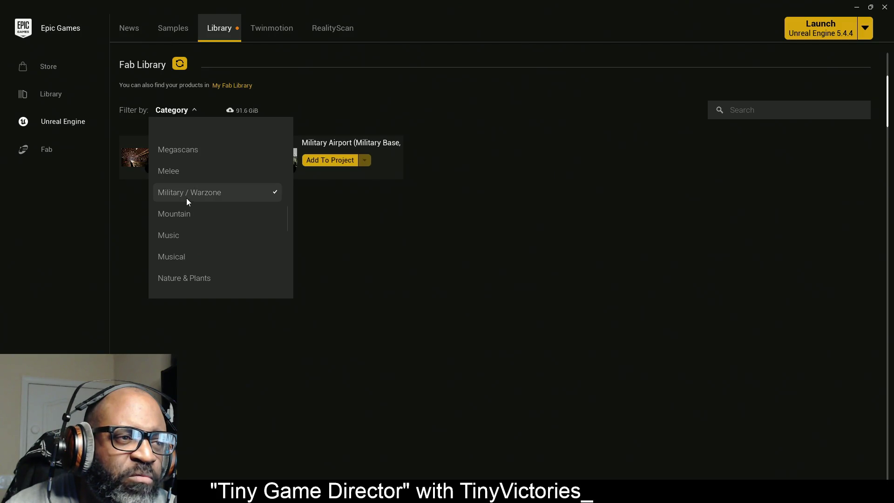
pyautogui.click(187, 197)
# Filter the library to Industrial assets and open the Warehouse asset's Fab page
pyautogui.scroll(1, 184, 217)
pyautogui.scroll(1, 183, 217)
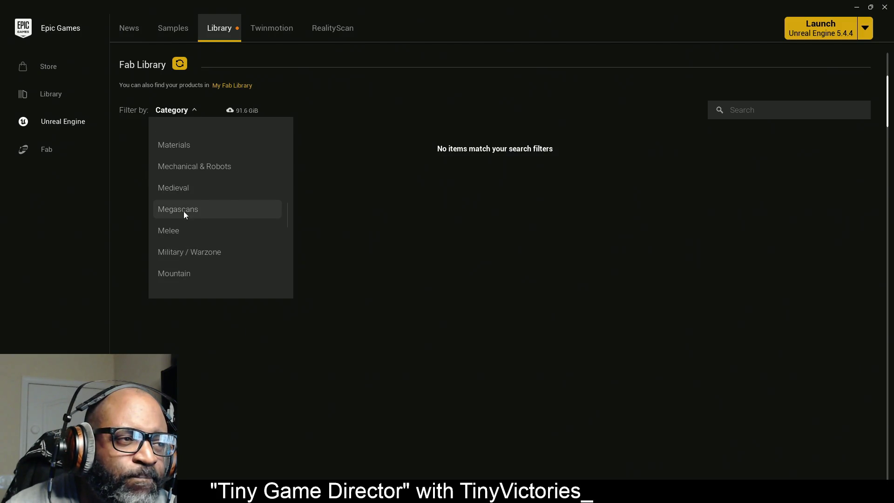
pyautogui.scroll(1, 184, 211)
pyautogui.scroll(1, 184, 212)
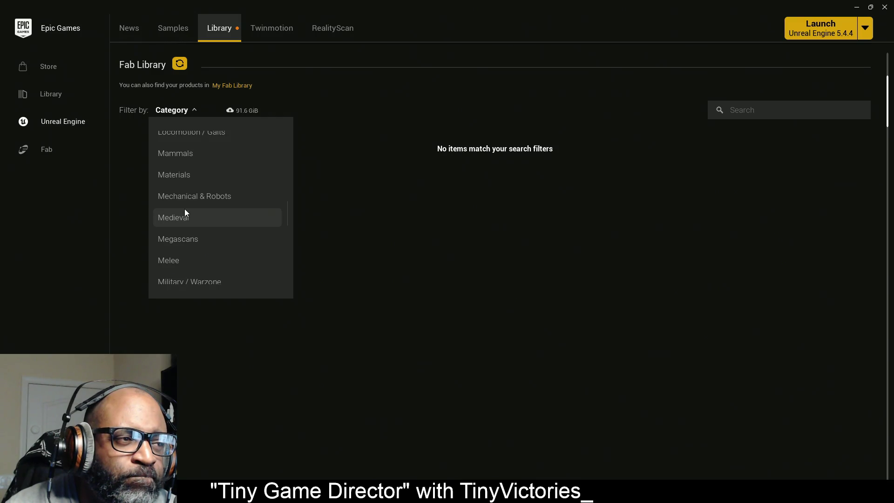
pyautogui.scroll(3, 199, 205)
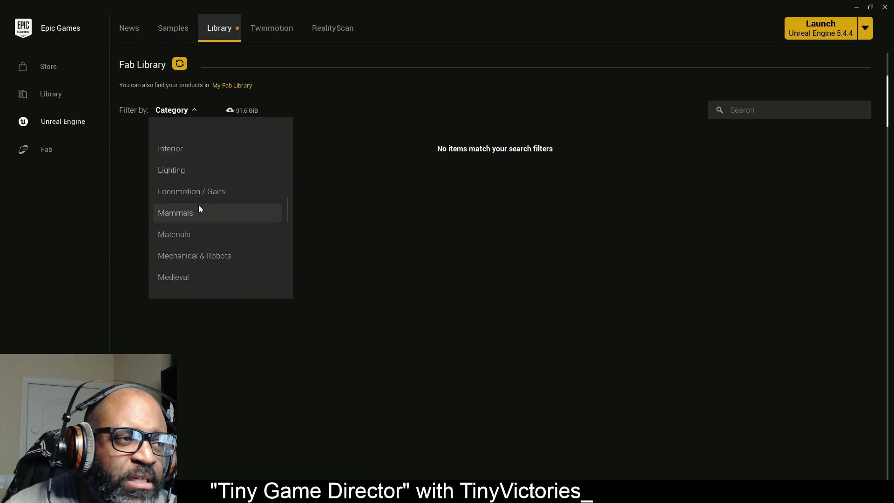
pyautogui.scroll(4, 195, 203)
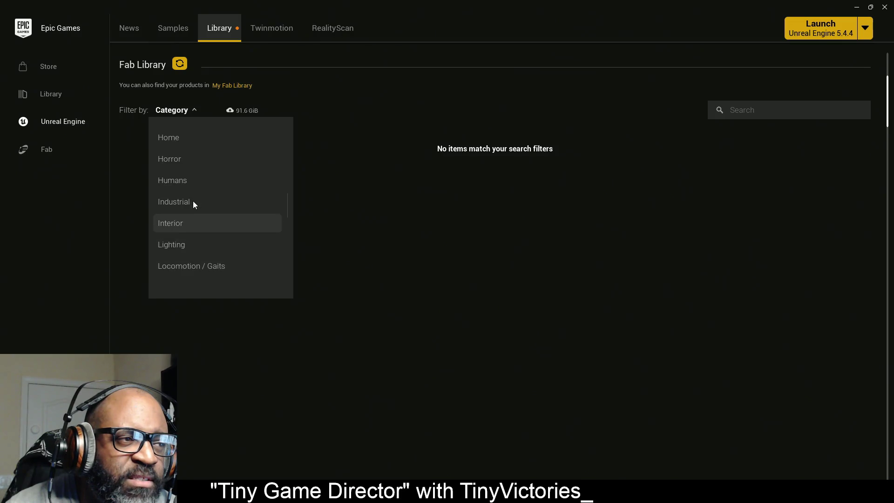
pyautogui.click(190, 228)
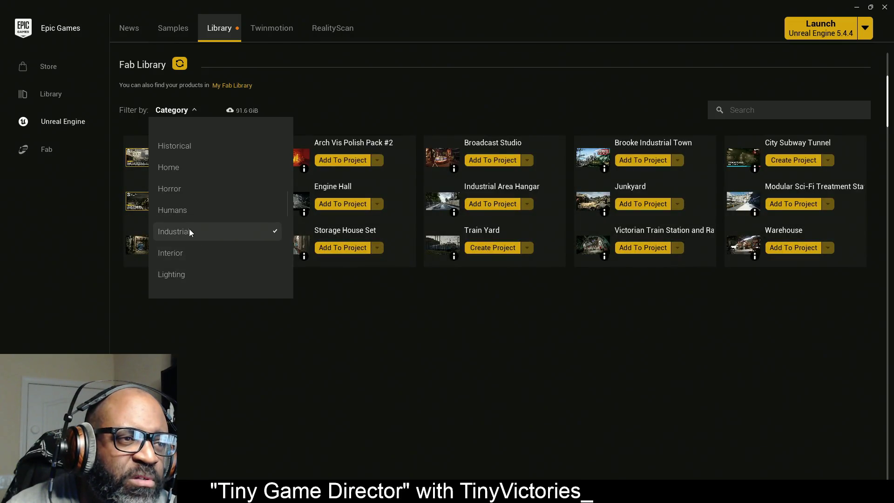
pyautogui.click(749, 250)
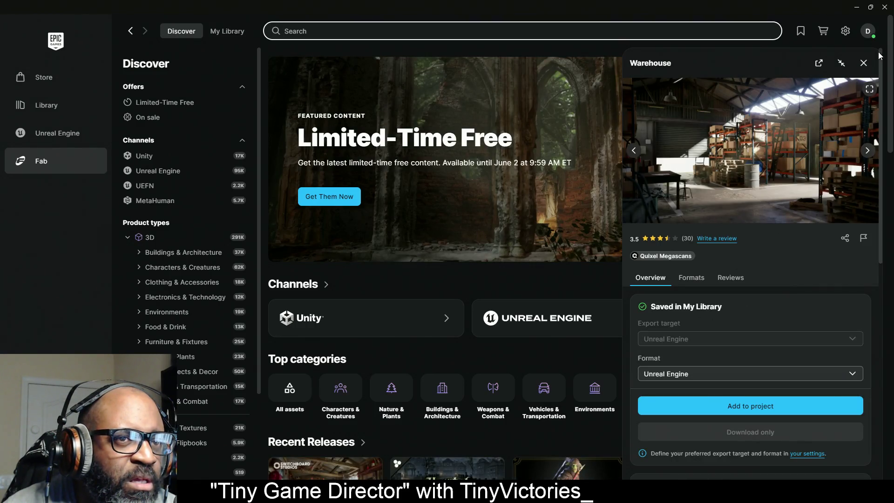
# Close the Warehouse detail panel, then restore and re-maximize the launcher window
pyautogui.click(864, 62)
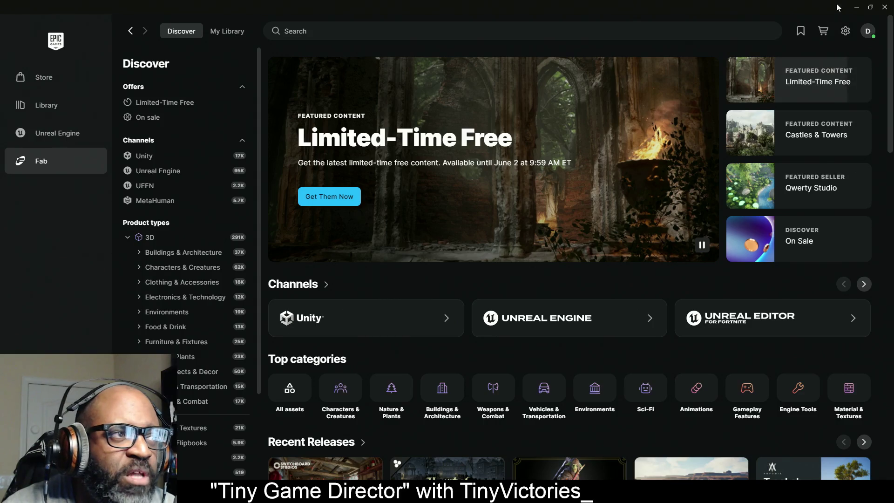
pyautogui.click(870, 7)
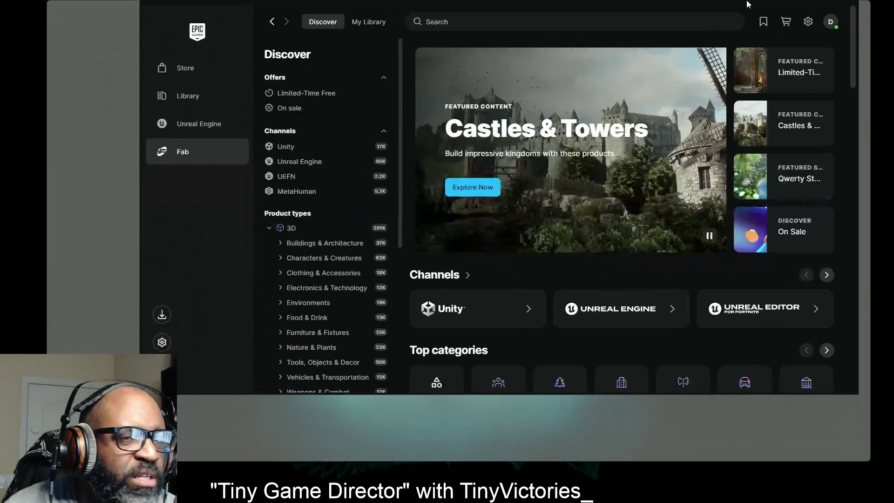
pyautogui.doubleClick(747, 4)
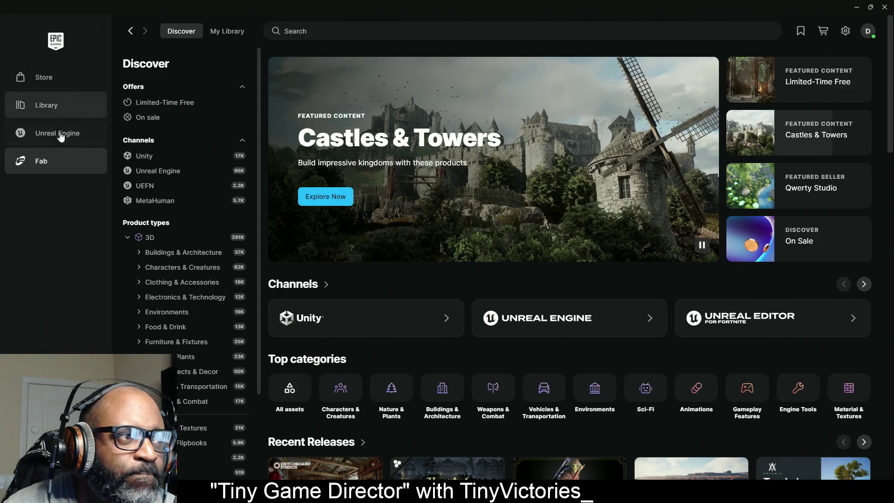
# Switch to the Unreal Engine section and scroll down through the library
pyautogui.click(61, 134)
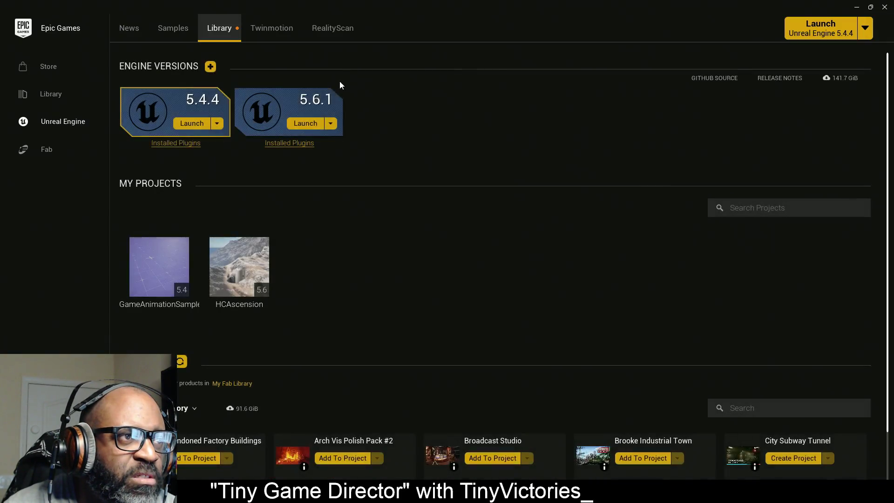
pyautogui.scroll(-3, 396, 263)
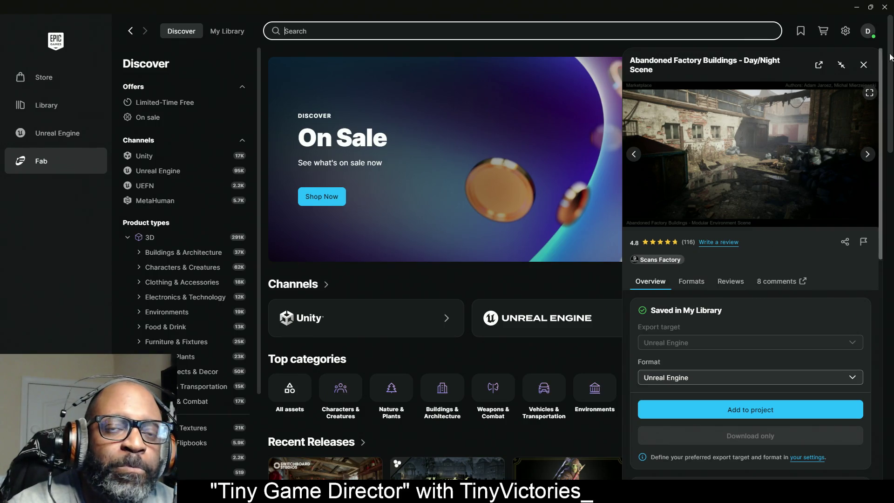
# Close the Abandoned Factory Buildings details panel and start a Fab search
pyautogui.click(864, 65)
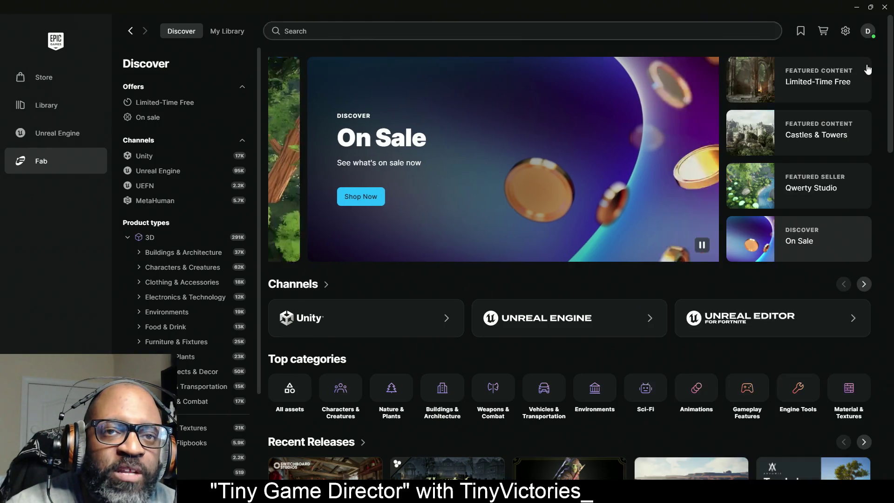
pyautogui.click(664, 31)
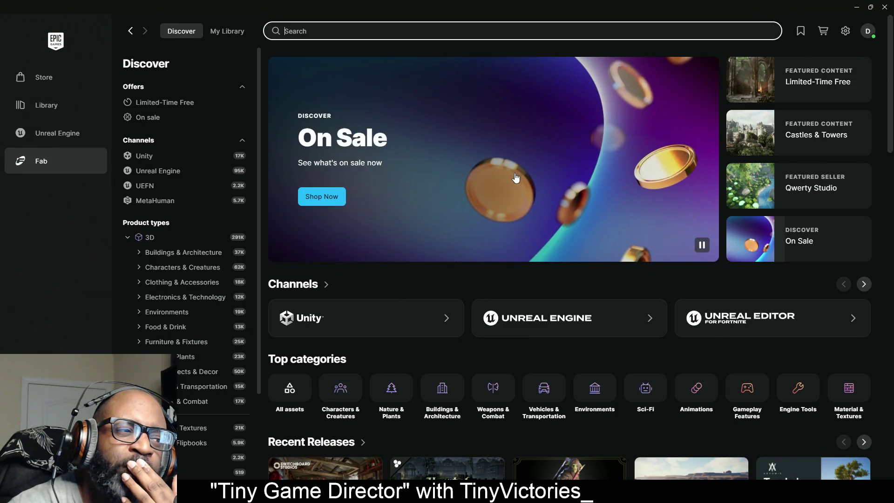
pyautogui.scroll(-1, 186, 353)
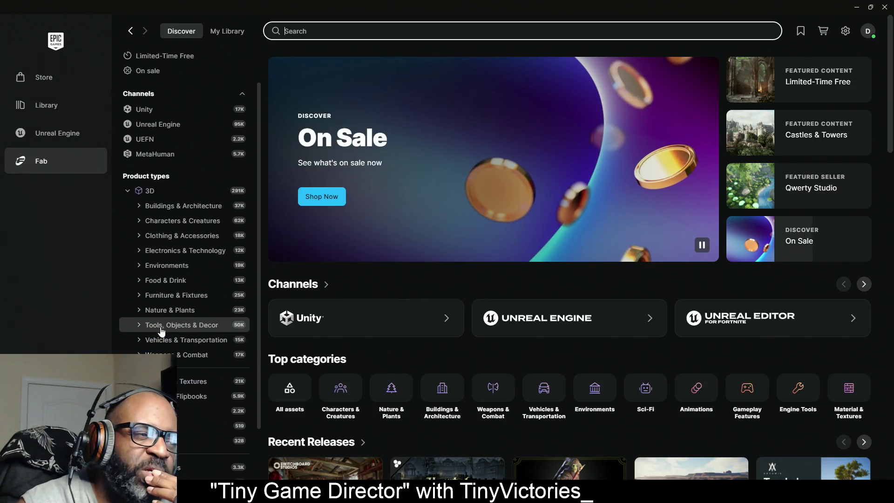
# Browse the Environments category with only free products shown
pyautogui.click(163, 282)
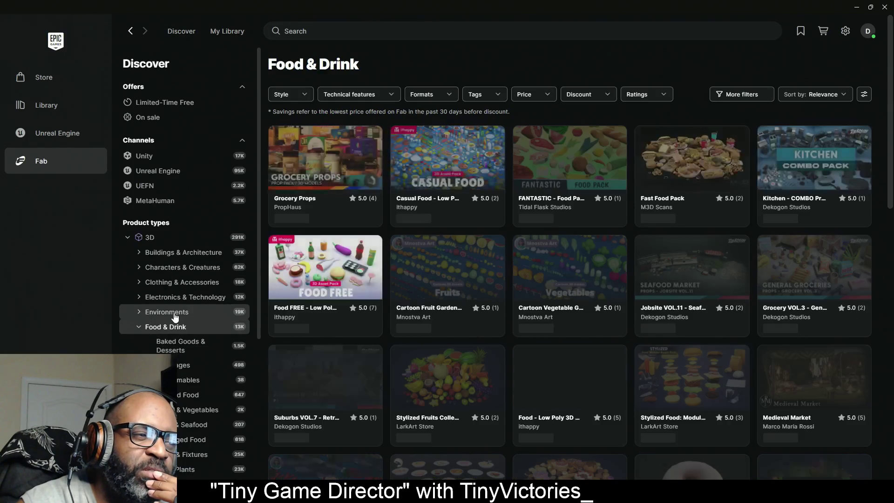
pyautogui.click(175, 313)
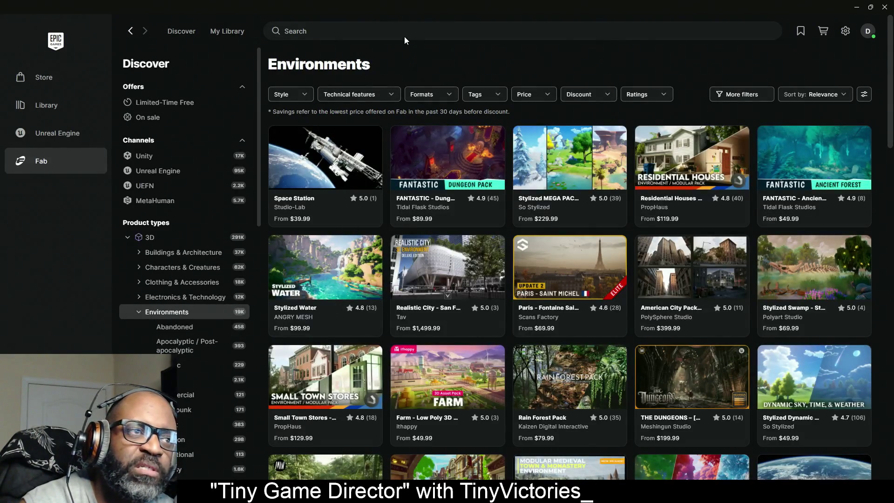
pyautogui.click(540, 94)
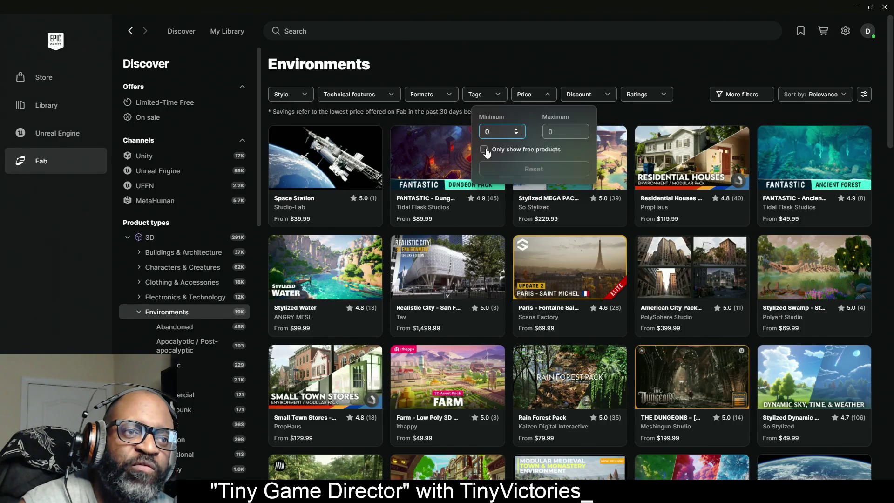
pyautogui.click(485, 150)
pyautogui.click(438, 67)
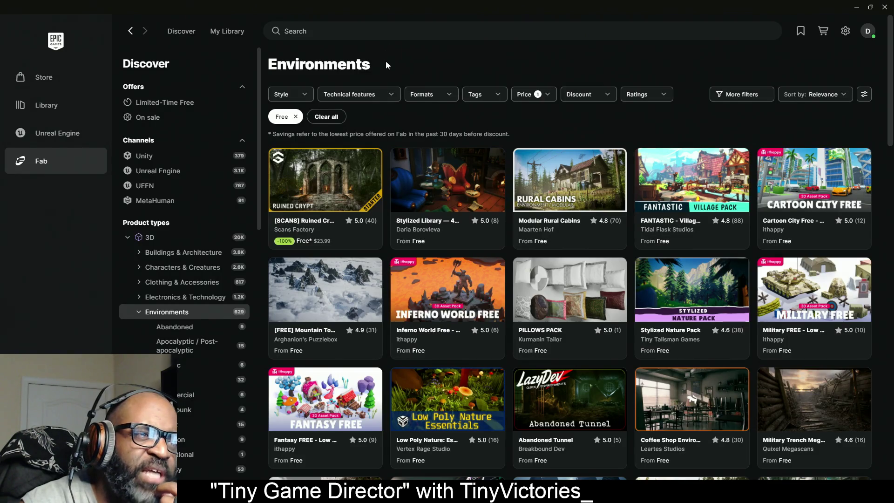
# Limit the Environments results to the Unreal Engine format
pyautogui.click(386, 99)
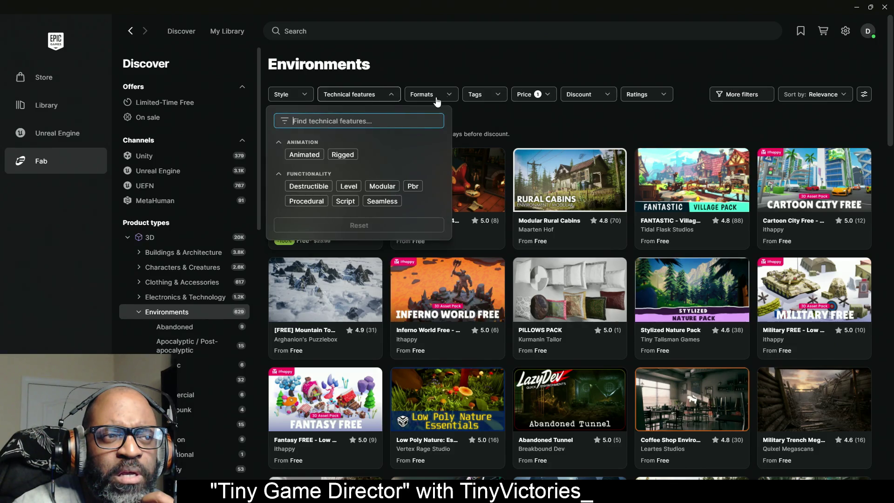
pyautogui.click(454, 99)
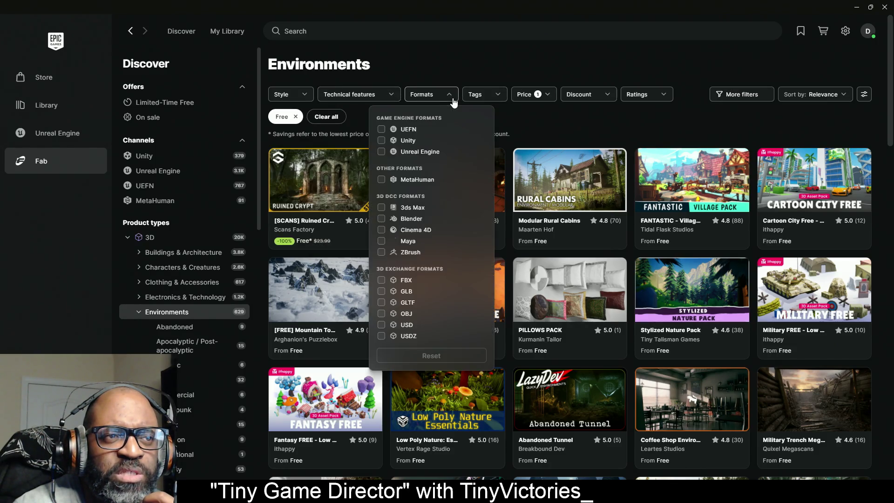
pyautogui.click(381, 152)
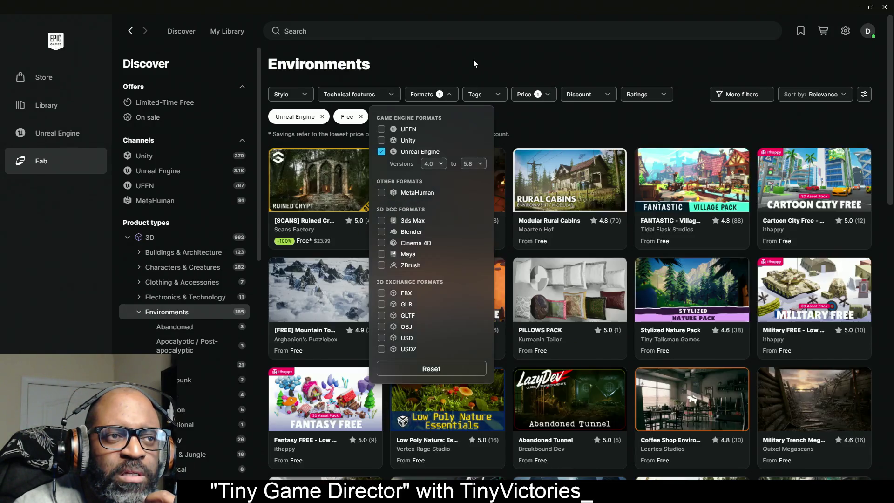
pyautogui.click(473, 58)
pyautogui.click(467, 34)
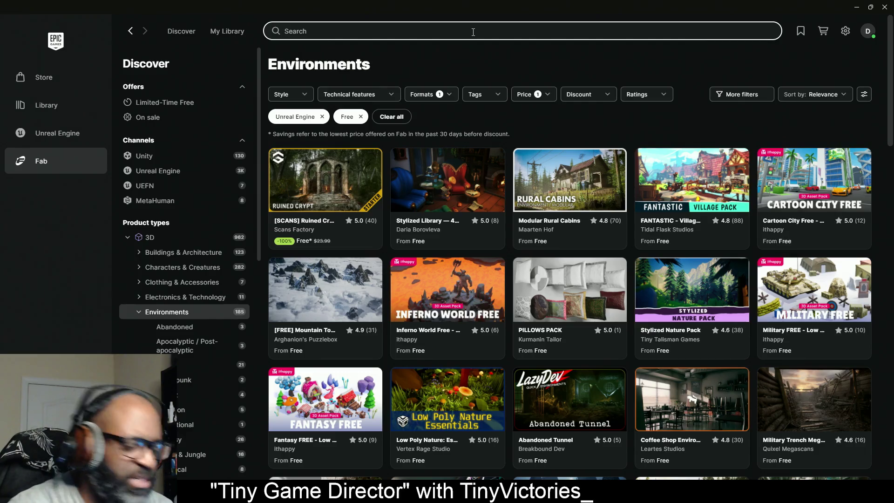
# Search Fab for 'city' and open the City Sample Buildings details
pyautogui.write('city')
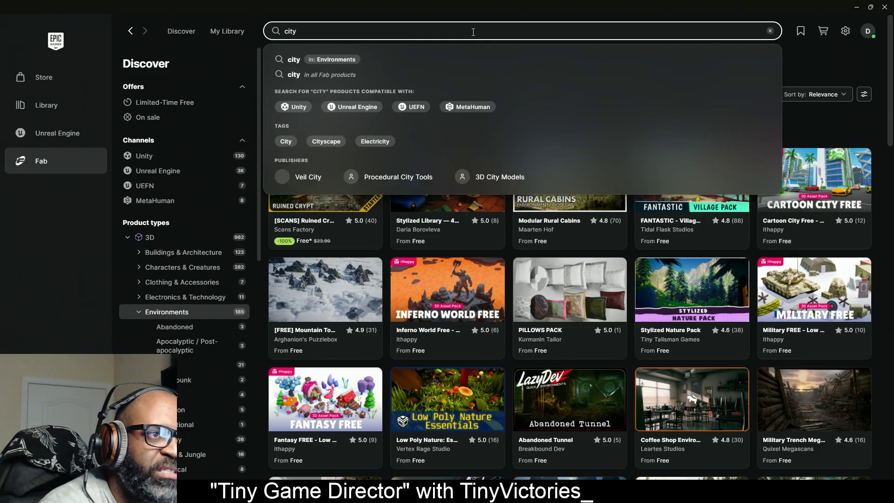
pyautogui.click(344, 58)
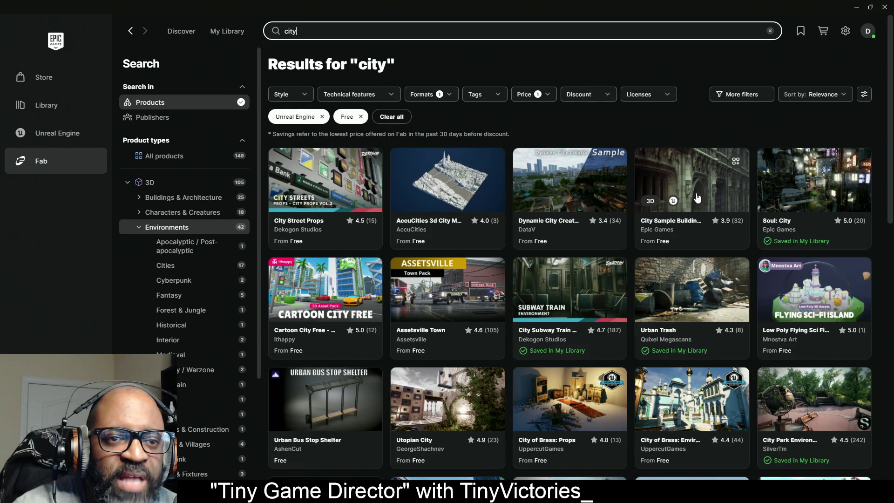
pyautogui.click(704, 172)
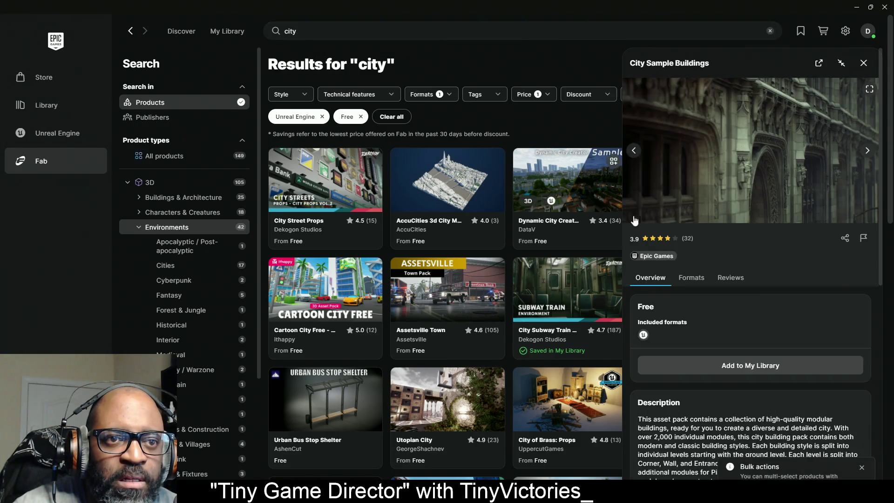
pyautogui.scroll(-8, 741, 186)
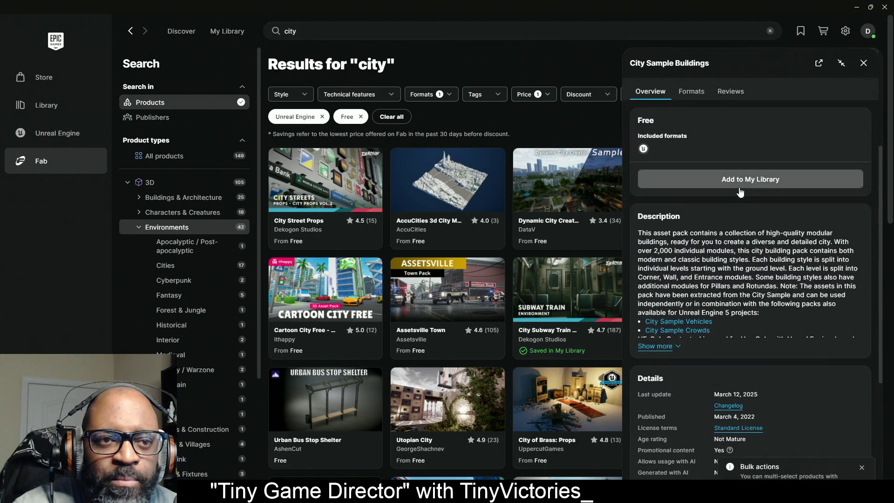
pyautogui.scroll(1, 737, 188)
pyautogui.scroll(7, 738, 188)
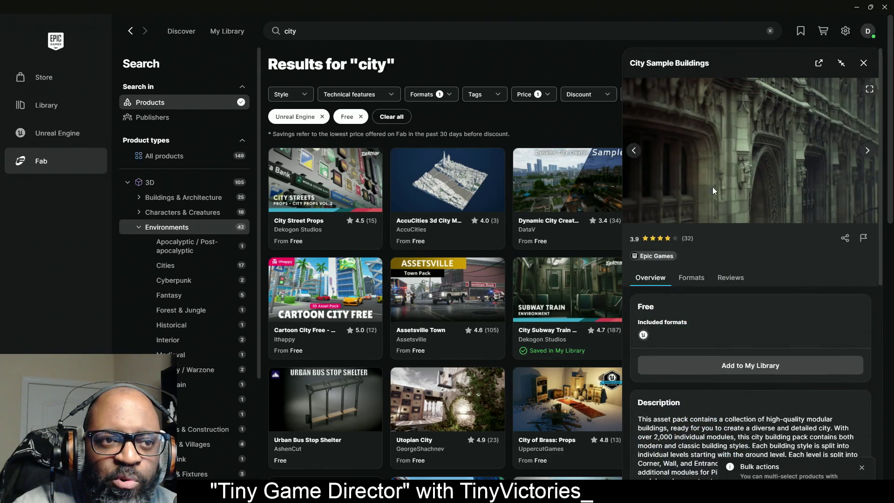
# Close and reopen the City Sample Buildings details panel, reviewing its contents
pyautogui.click(862, 67)
pyautogui.click(669, 225)
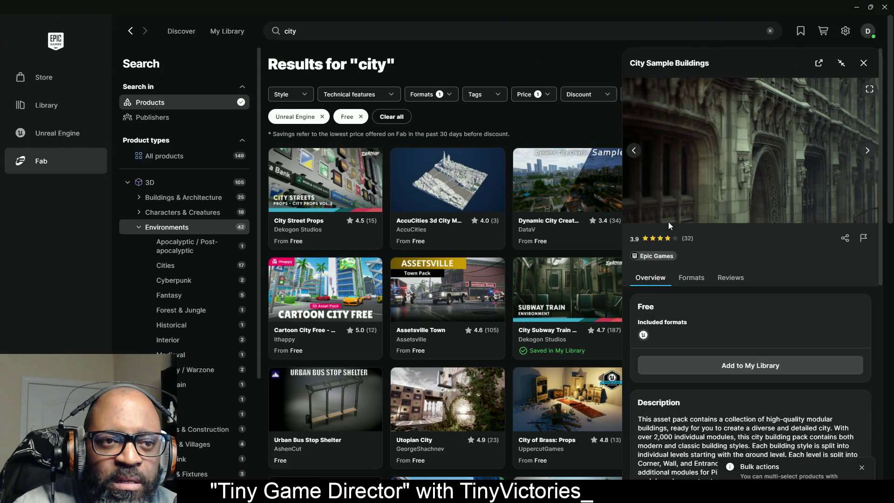
pyautogui.scroll(-10, 755, 343)
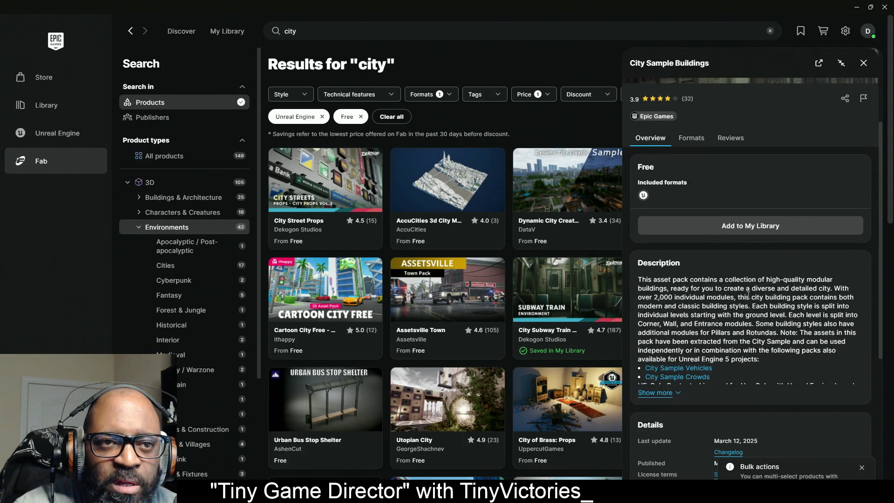
pyautogui.scroll(10, 743, 289)
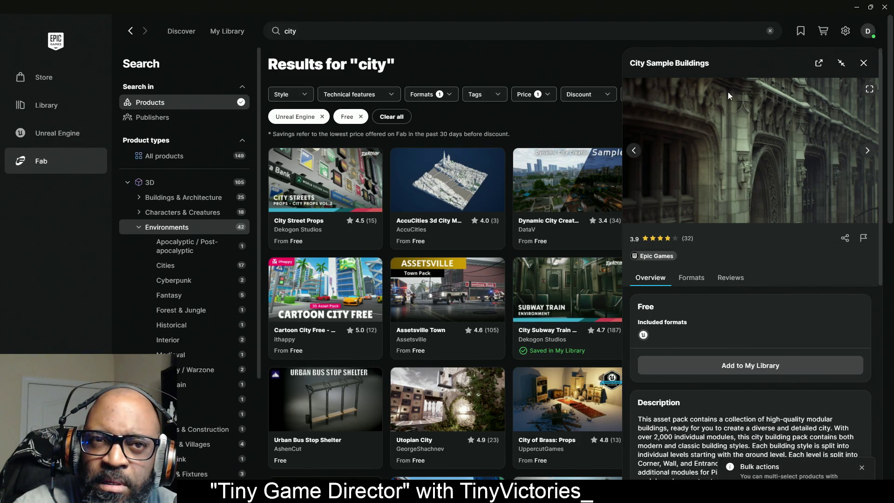
pyautogui.click(841, 63)
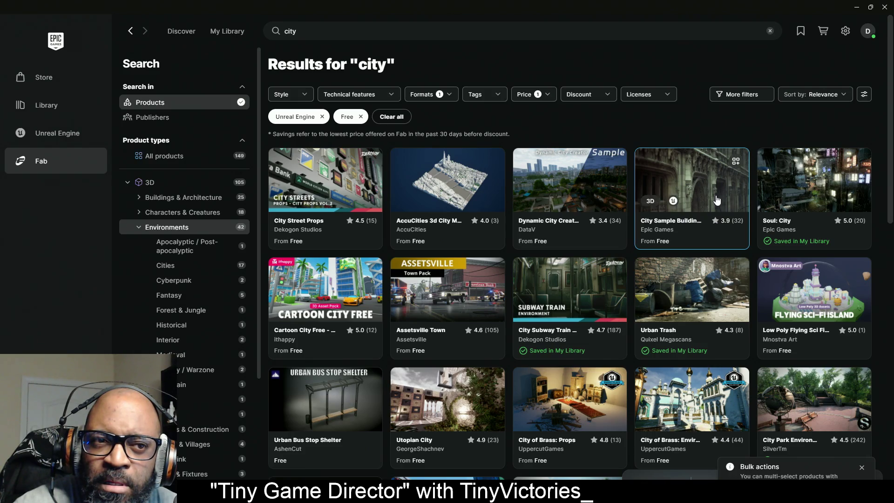
pyautogui.click(694, 186)
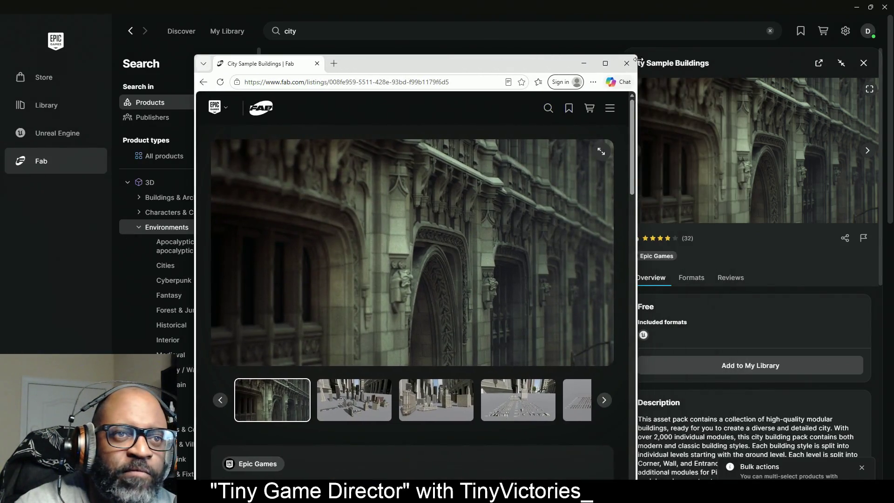
# Maximize the City Sample Buildings listing and flip through its gallery, including the level layout image
pyautogui.click(605, 64)
pyautogui.click(218, 419)
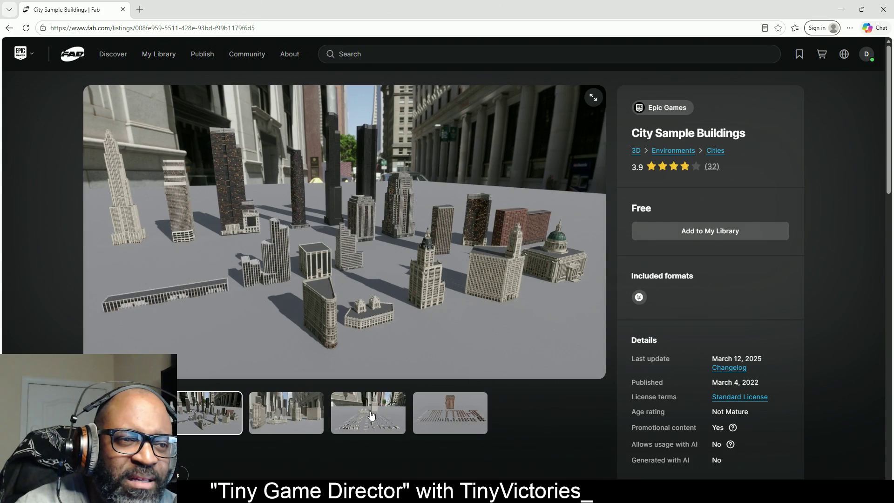
pyautogui.scroll(-5, 361, 386)
pyautogui.scroll(-6, 302, 250)
pyautogui.scroll(10, 298, 305)
pyautogui.click(300, 368)
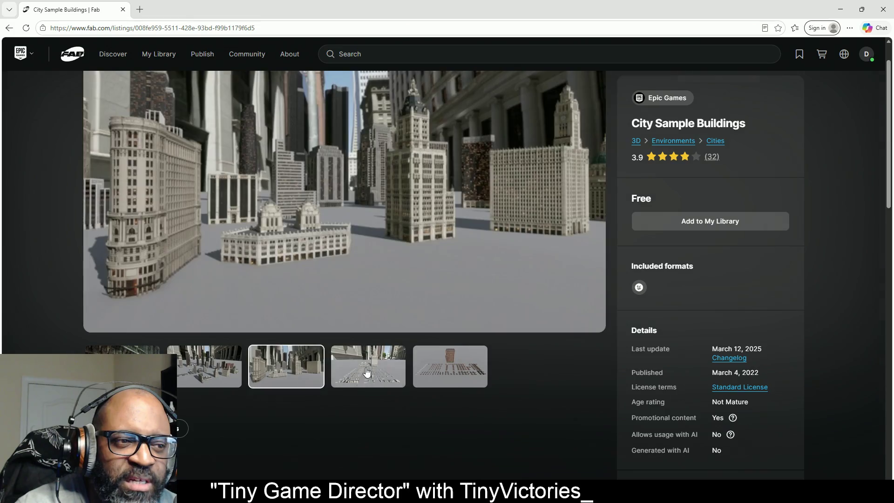
pyautogui.click(364, 371)
pyautogui.click(205, 368)
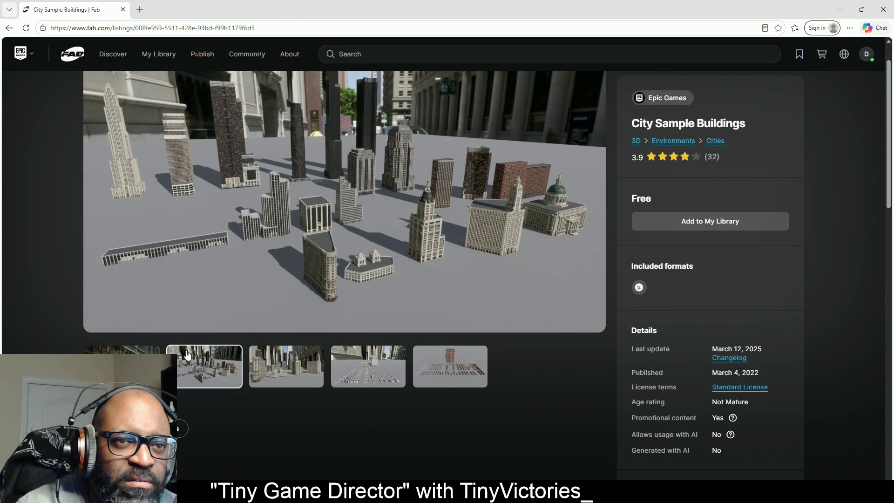
pyautogui.scroll(-4, 684, 363)
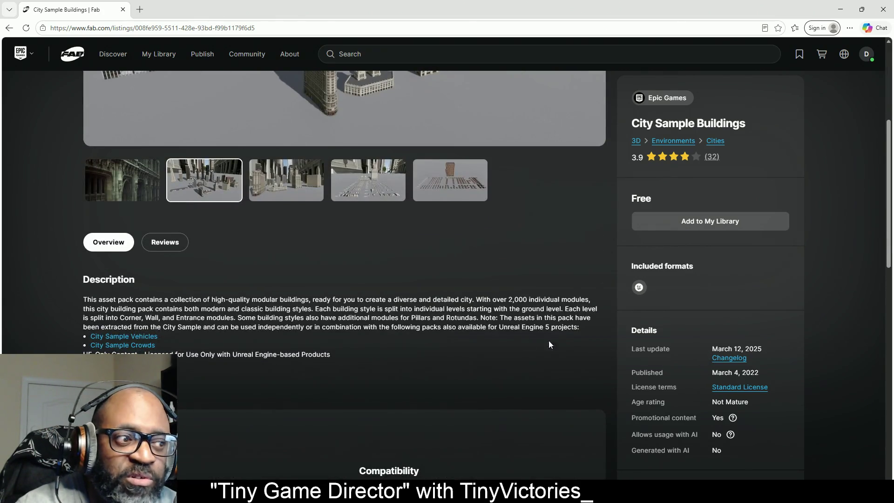
pyautogui.scroll(5, 305, 282)
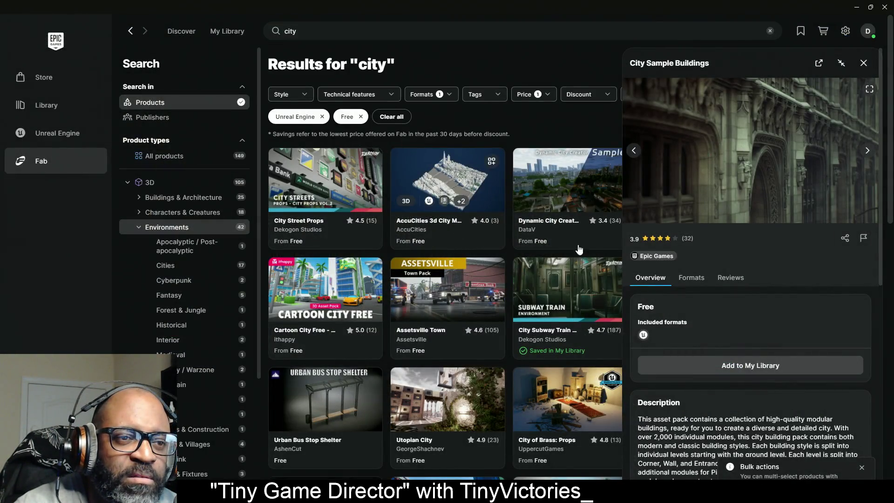
# Close City Sample Buildings, open Modular Courtyard 1.0's details and its browser listing
pyautogui.click(864, 62)
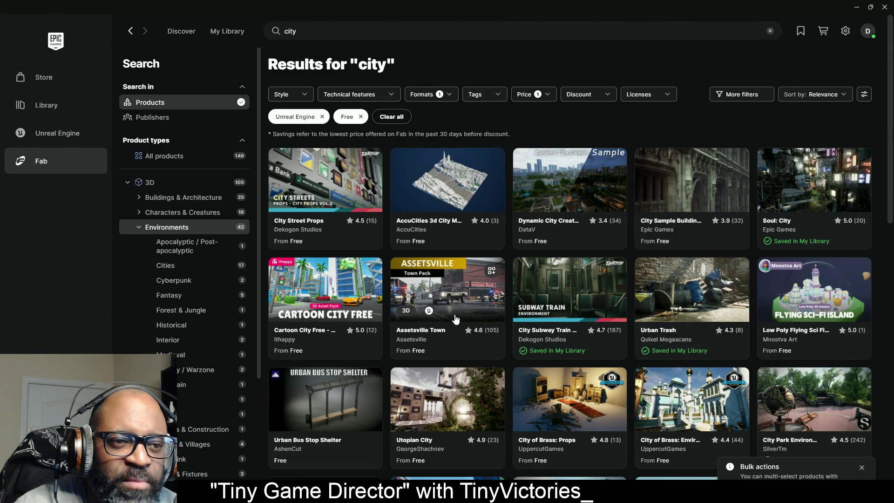
pyautogui.scroll(-4, 569, 222)
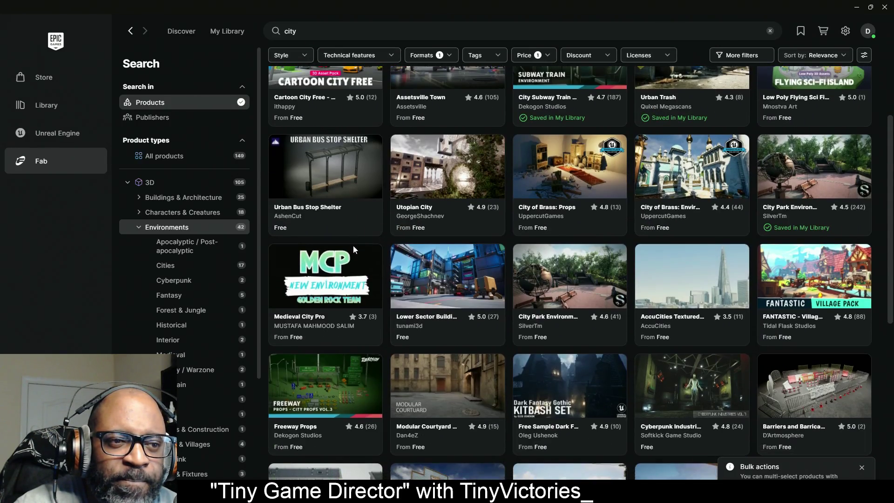
pyautogui.scroll(-2, 419, 233)
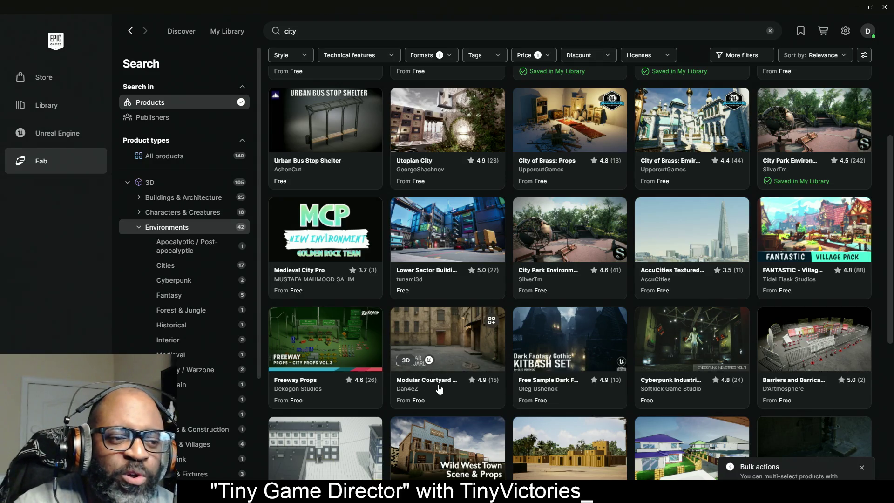
pyautogui.click(450, 348)
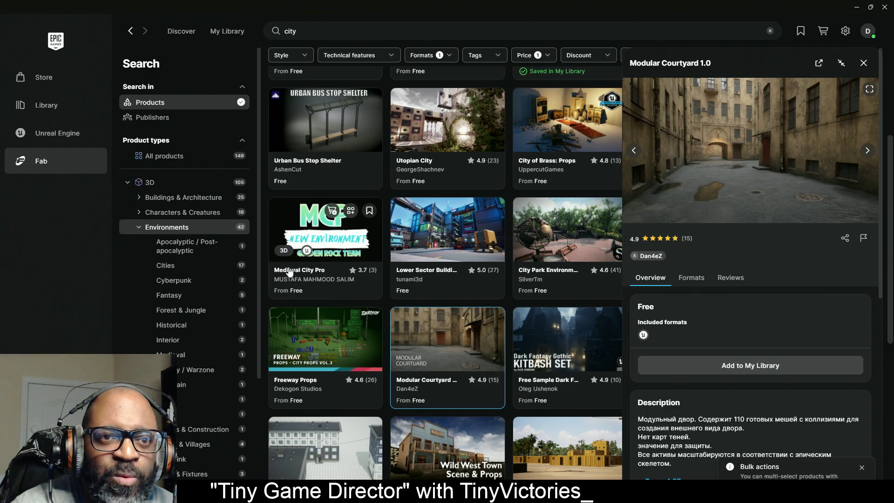
pyautogui.click(819, 63)
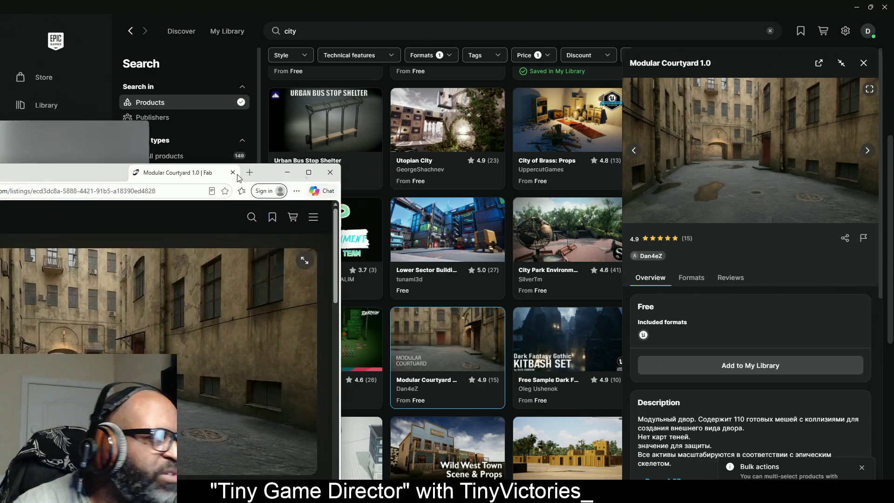
# Maximize the Modular Courtyard 1.0 listing and step through its first gallery images
pyautogui.click(575, 135)
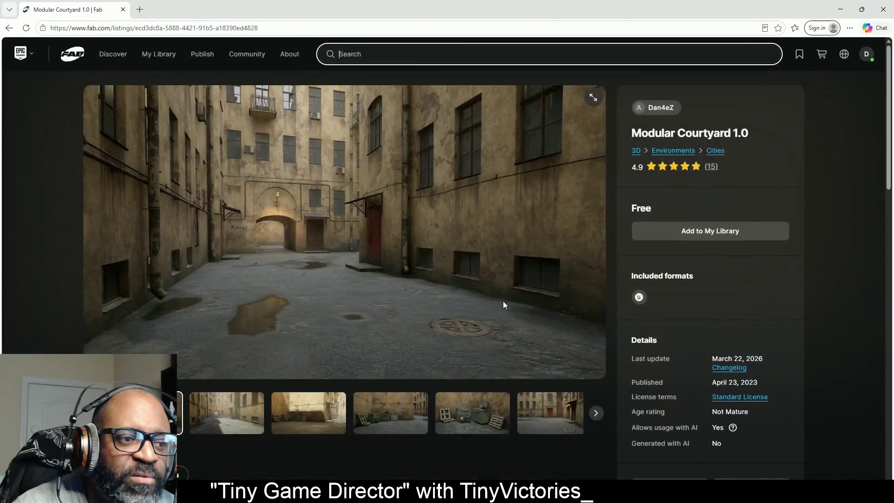
pyautogui.click(332, 413)
pyautogui.click(334, 414)
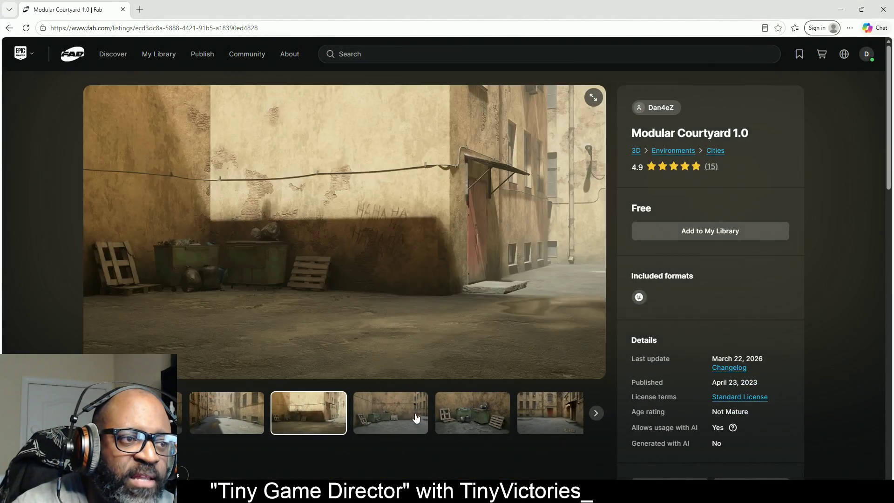
pyautogui.click(405, 419)
pyautogui.click(431, 418)
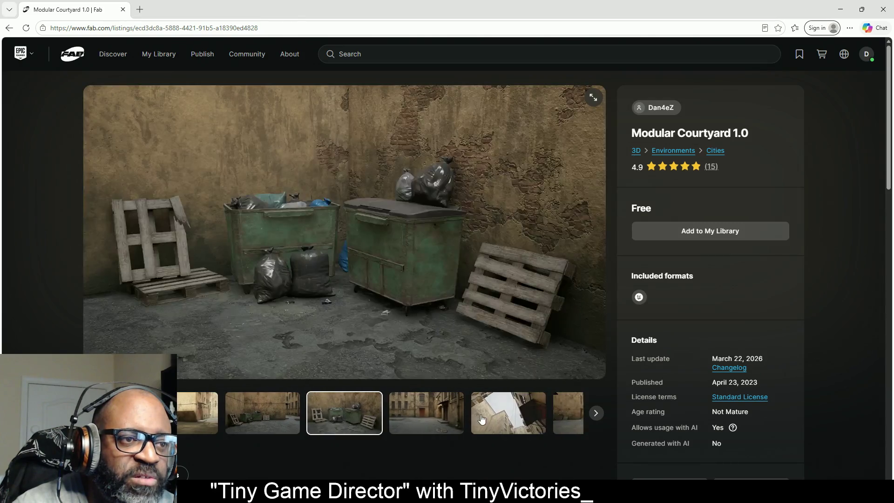
pyautogui.click(435, 419)
pyautogui.click(445, 422)
# View the archway, graffiti and modular-pieces images, then close the browser
pyautogui.click(445, 422)
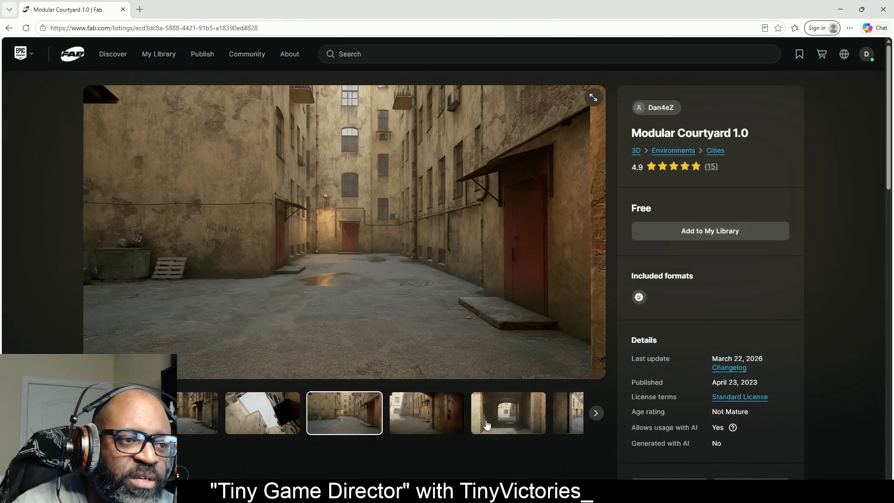
pyautogui.click(435, 425)
pyautogui.click(432, 427)
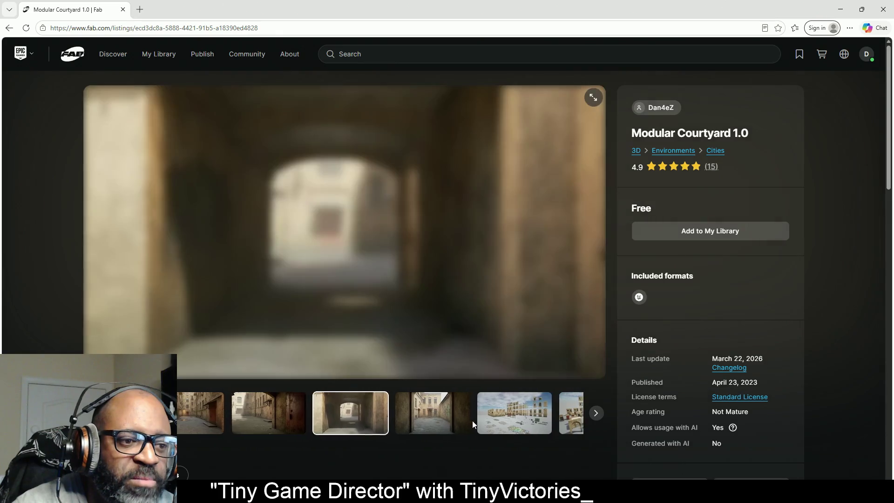
pyautogui.click(435, 424)
pyautogui.click(473, 424)
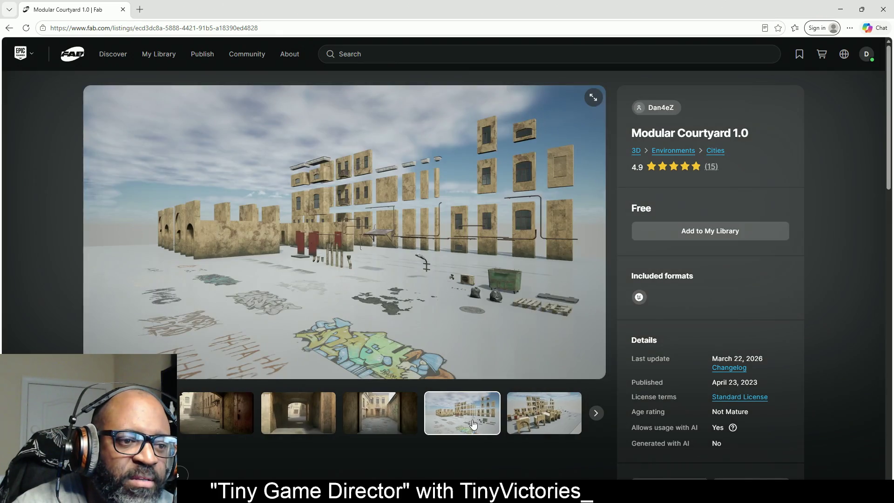
pyautogui.click(528, 423)
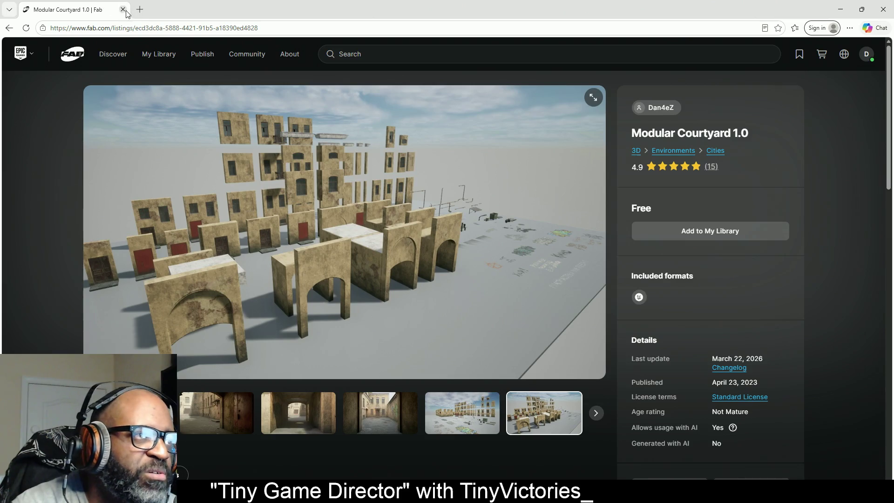
pyautogui.click(124, 10)
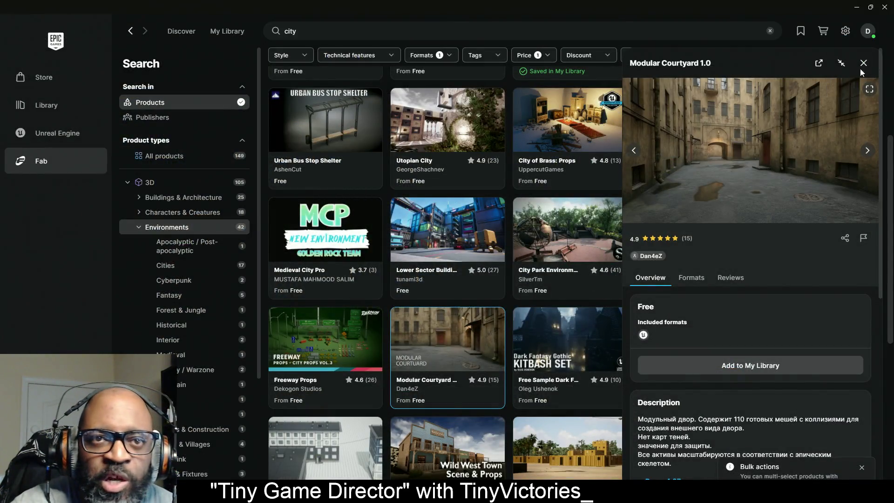
# Close Modular Courtyard 1.0's details and drop the Unreal Engine filter from the city results
pyautogui.click(863, 63)
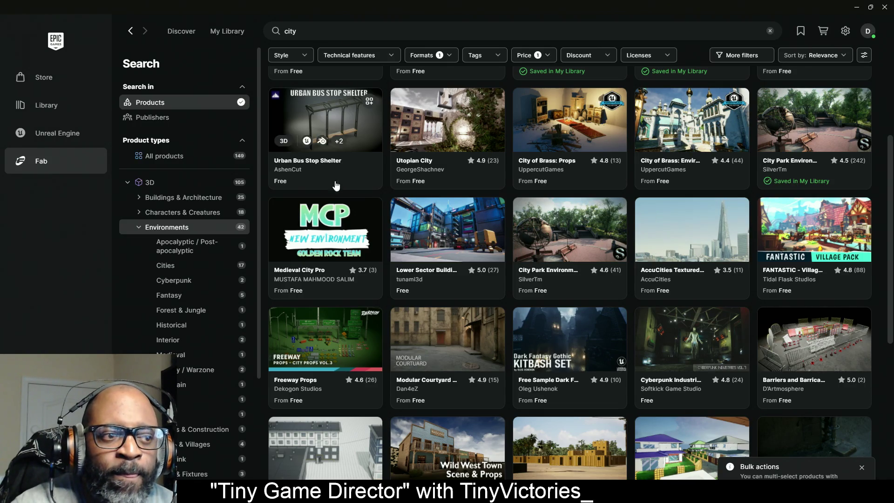
pyautogui.scroll(-3, 380, 206)
pyautogui.scroll(-3, 379, 203)
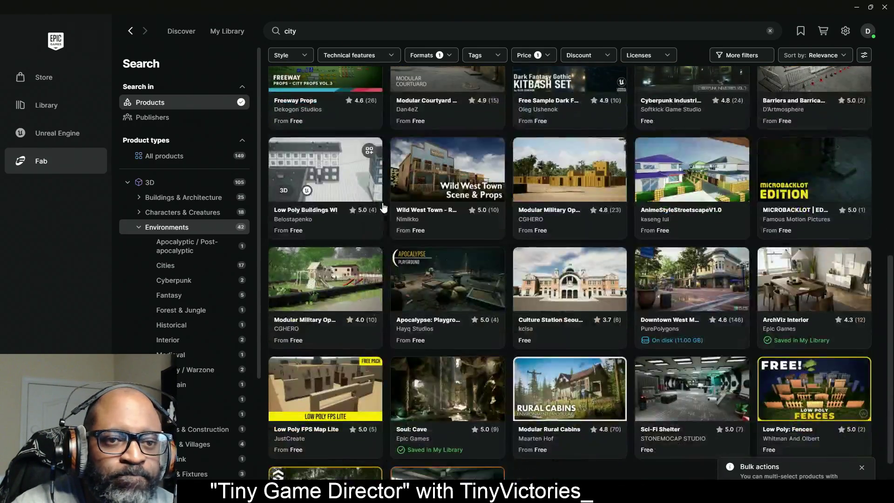
pyautogui.scroll(-2, 383, 207)
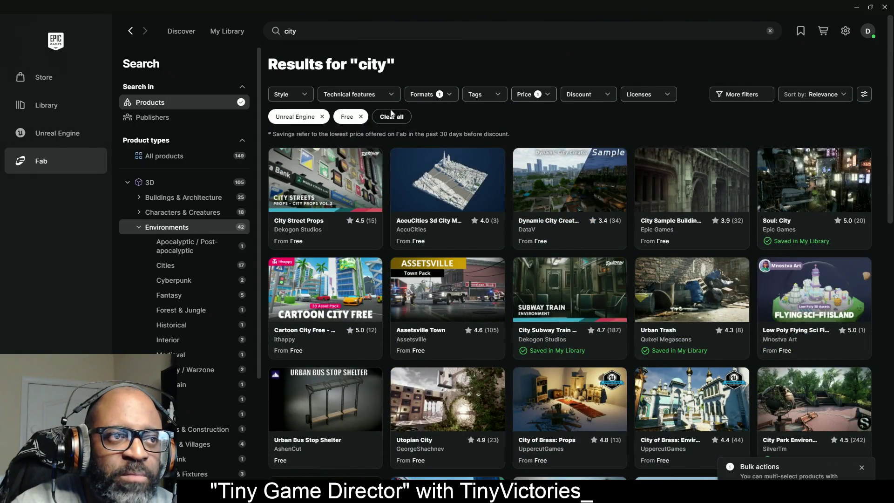
pyautogui.click(322, 116)
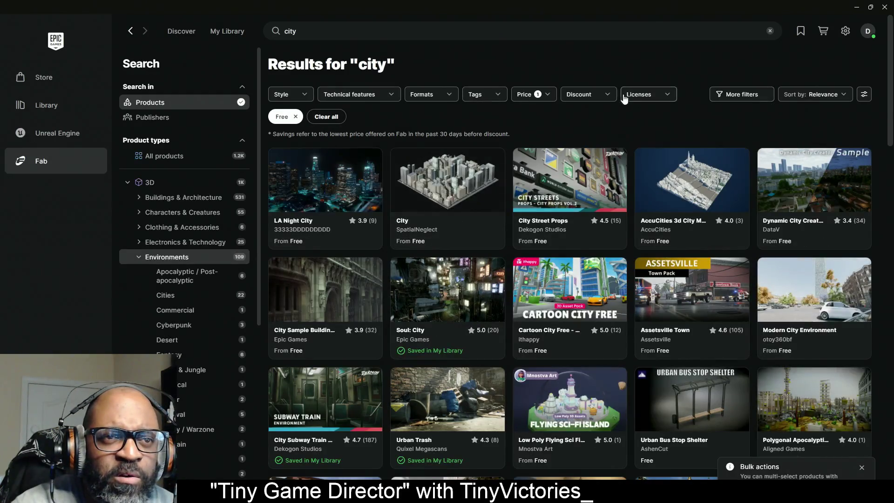
# Look through the format, technical features, style, licence and publisher filter options
pyautogui.click(446, 97)
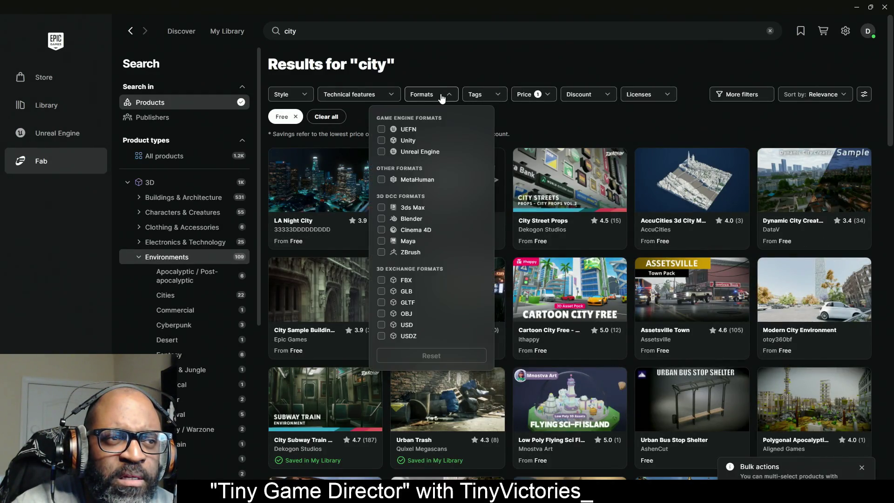
pyautogui.click(378, 96)
pyautogui.click(378, 97)
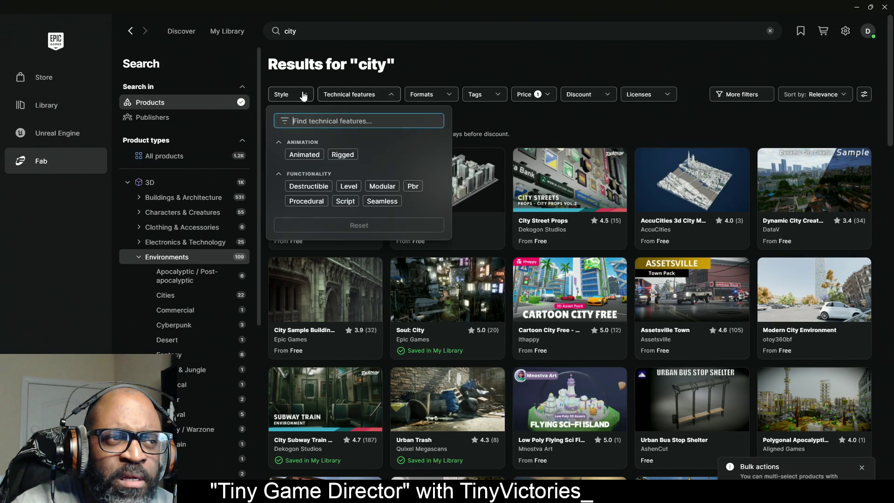
pyautogui.click(303, 94)
pyautogui.click(551, 75)
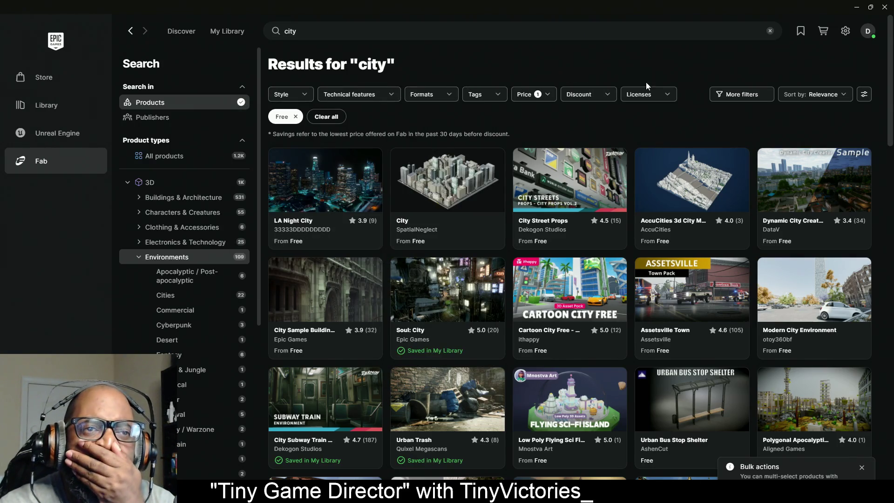
pyautogui.click(635, 95)
pyautogui.click(689, 73)
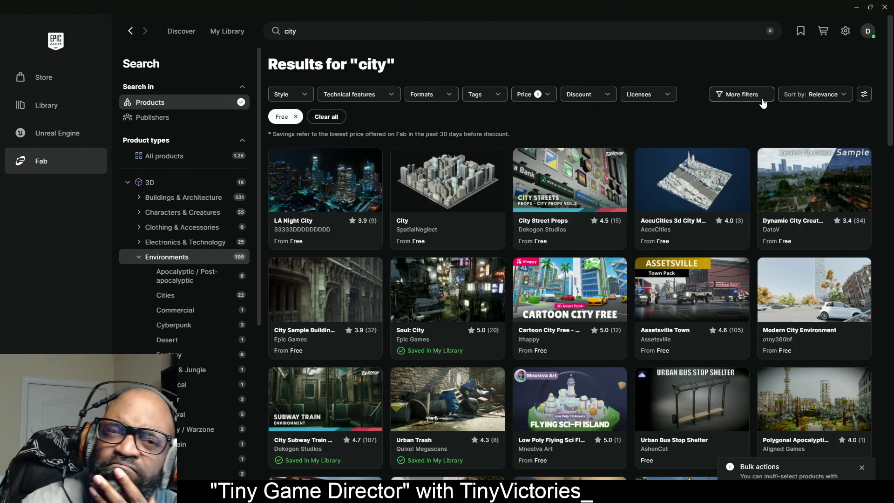
pyautogui.click(726, 94)
pyautogui.click(737, 116)
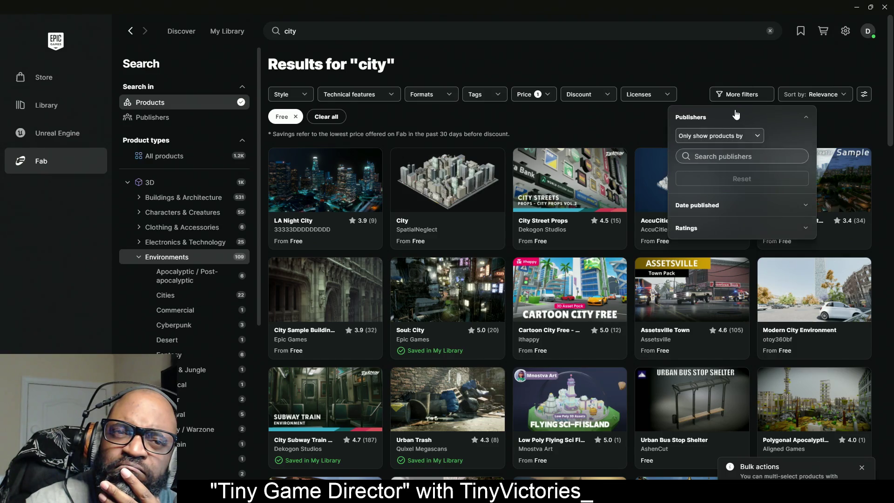
pyautogui.click(728, 68)
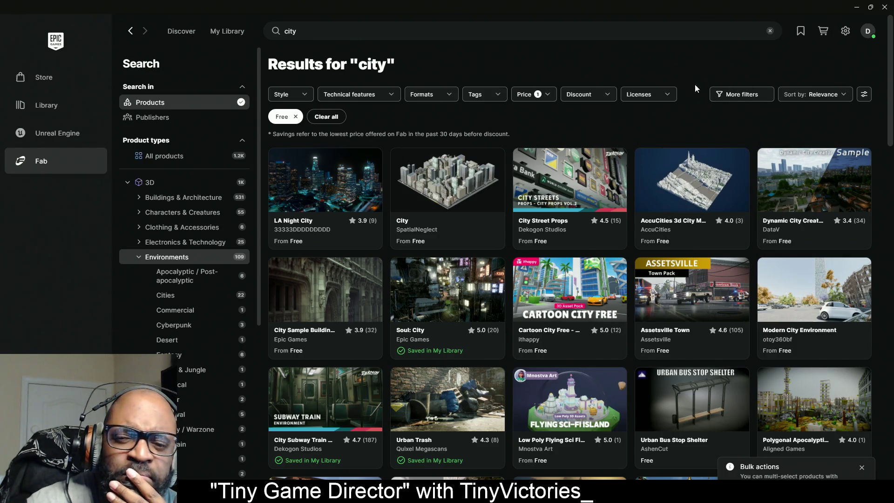
# Narrow the results to Tutorials & Examples and open City Sample's details
pyautogui.click(138, 256)
pyautogui.scroll(-1, 154, 372)
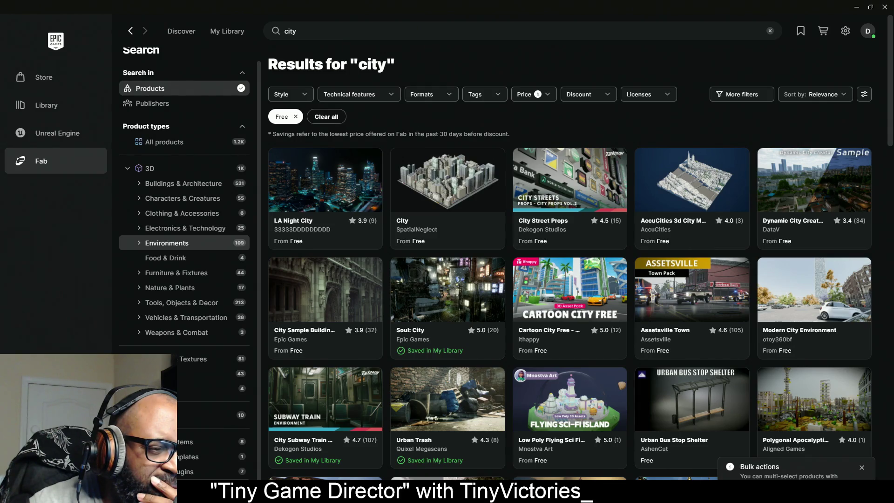
pyautogui.click(140, 388)
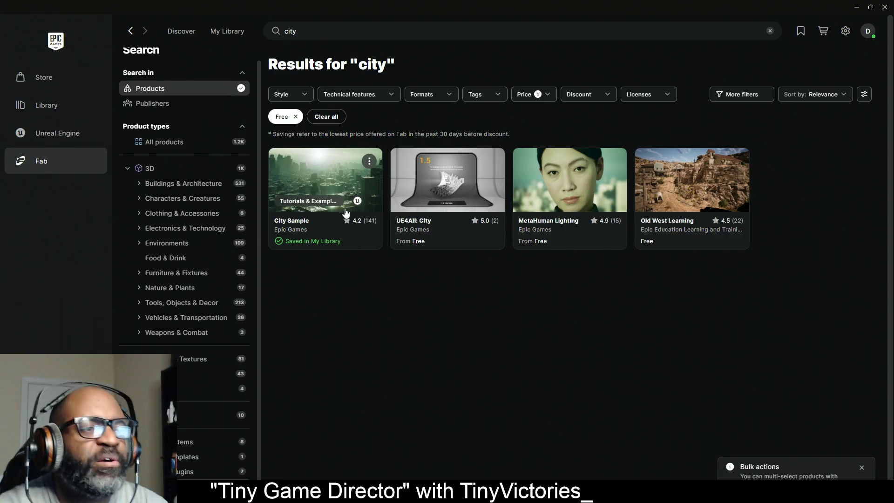
pyautogui.click(361, 238)
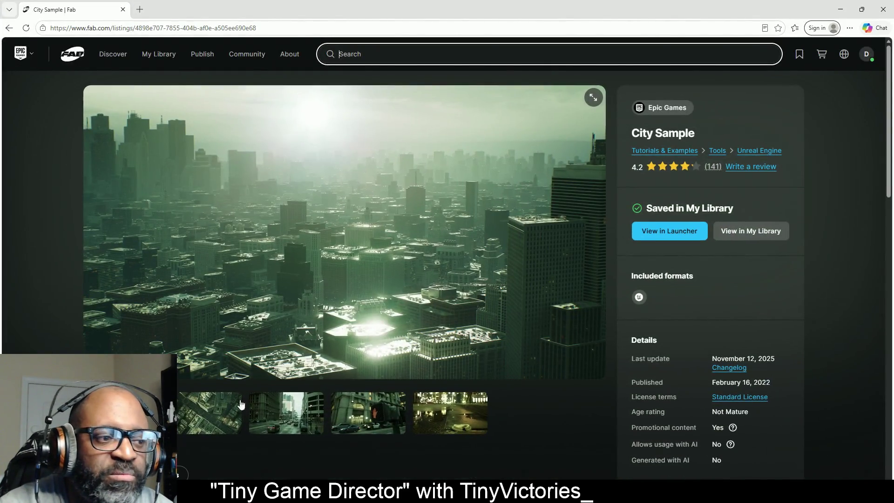
# Show the aerial city image in City Sample's Fab listing gallery
pyautogui.click(238, 403)
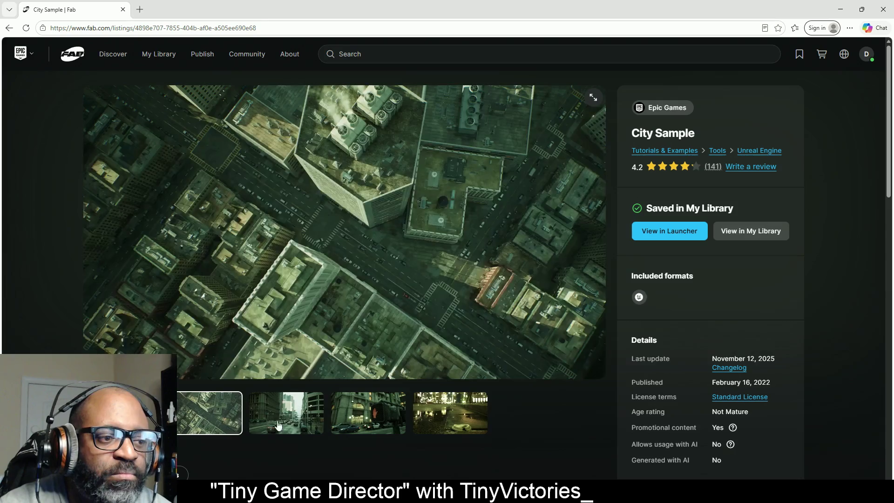
pyautogui.click(292, 426)
pyautogui.click(367, 425)
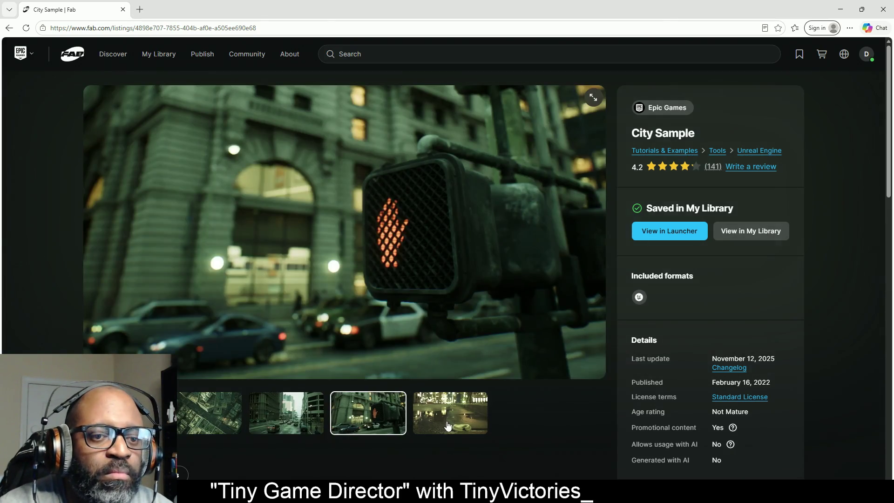
pyautogui.click(450, 425)
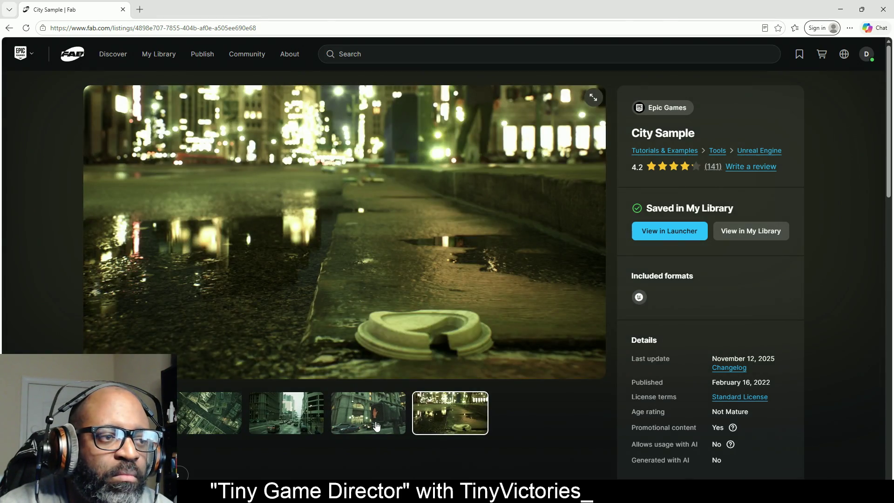
pyautogui.click(376, 425)
pyautogui.click(286, 414)
pyautogui.click(210, 415)
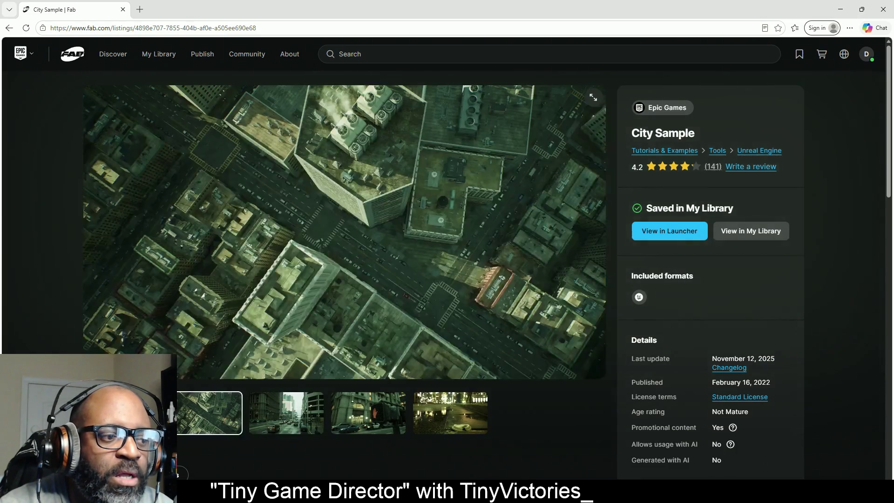
pyautogui.click(140, 413)
pyautogui.scroll(-5, 523, 335)
pyautogui.scroll(1, 523, 335)
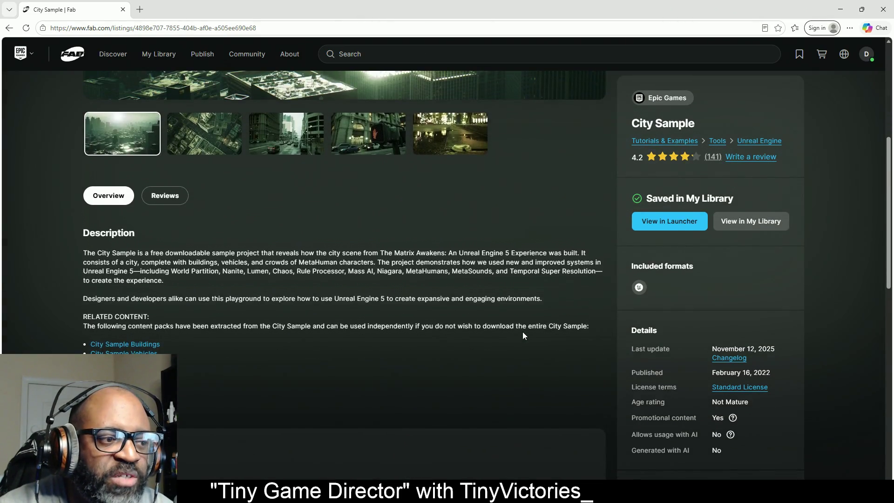
pyautogui.scroll(-5, 523, 337)
pyautogui.scroll(-5, 523, 336)
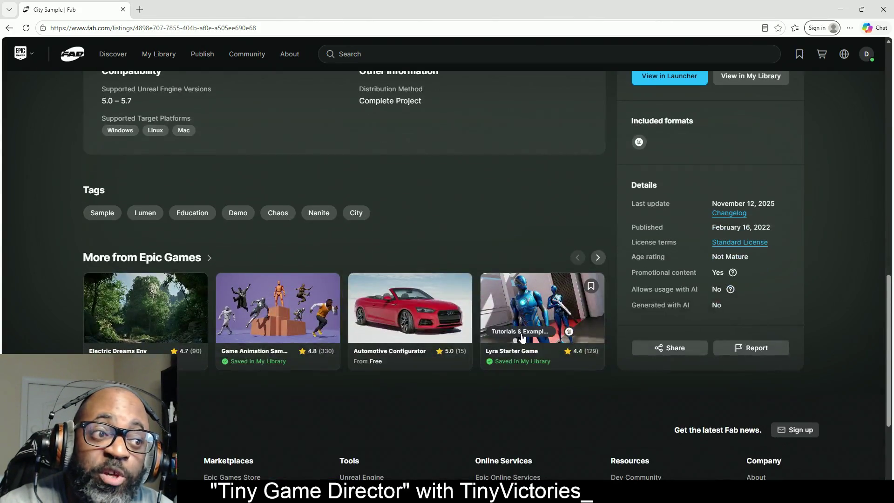
pyautogui.scroll(6, 482, 289)
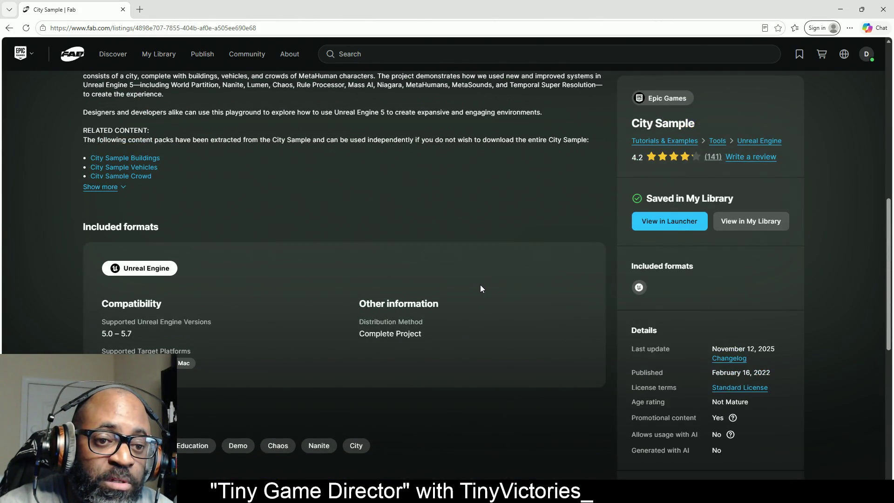
pyautogui.scroll(6, 482, 289)
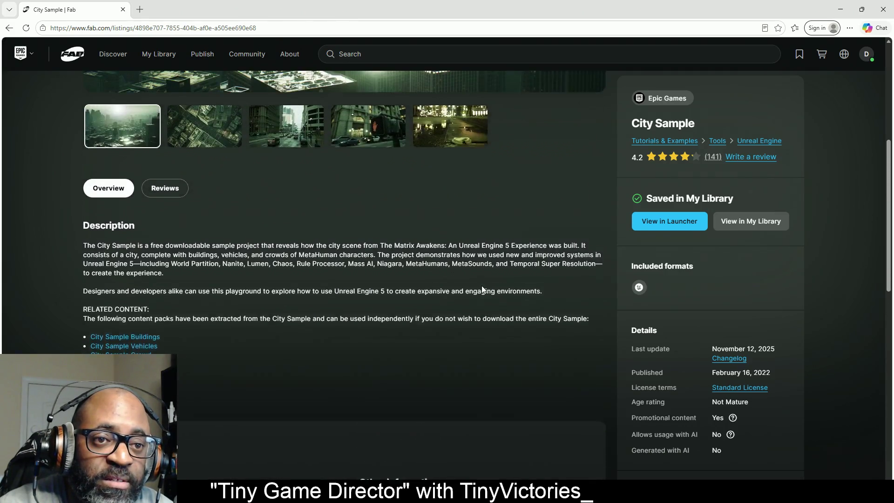
pyautogui.scroll(3, 483, 291)
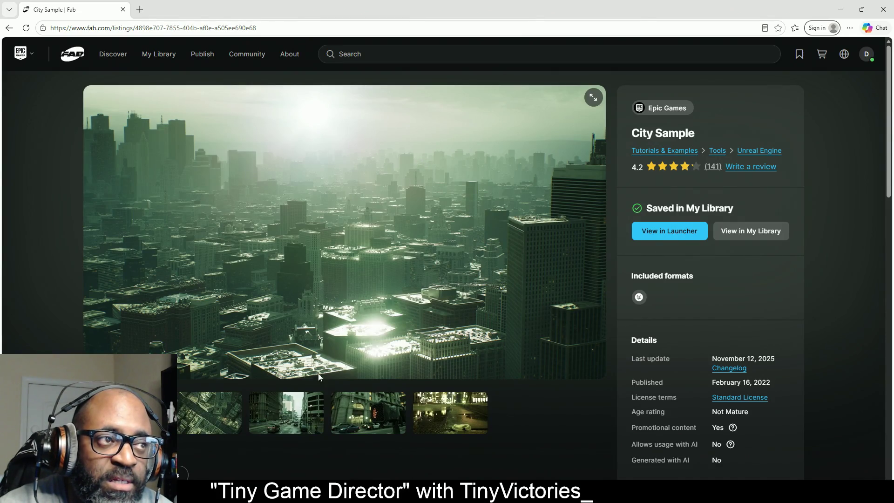
pyautogui.click(217, 407)
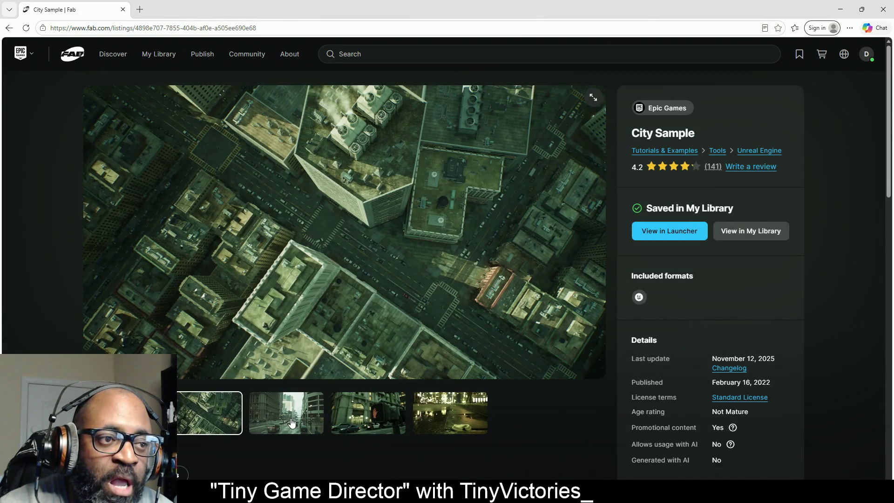
pyautogui.click(292, 423)
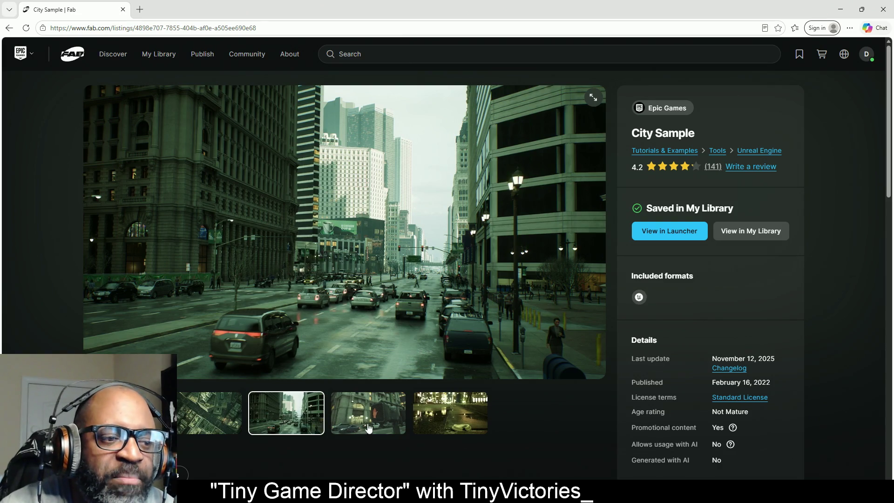
pyautogui.click(367, 429)
pyautogui.click(450, 426)
pyautogui.click(287, 426)
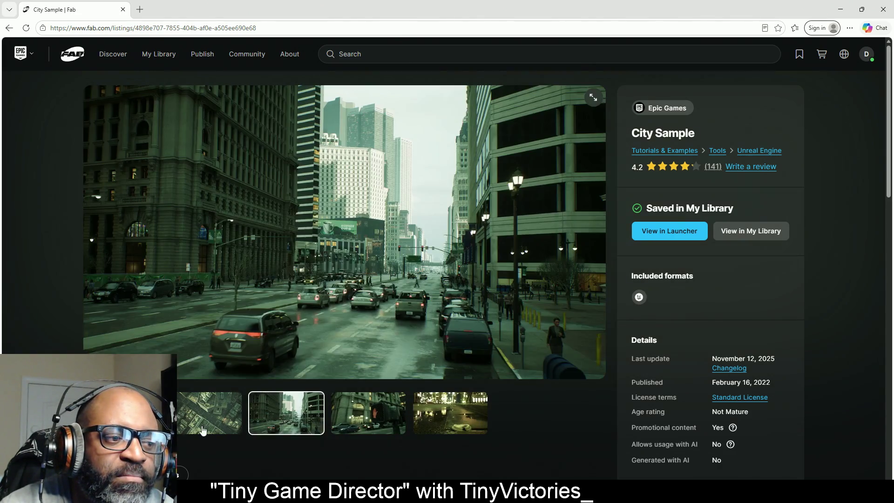
pyautogui.click(202, 430)
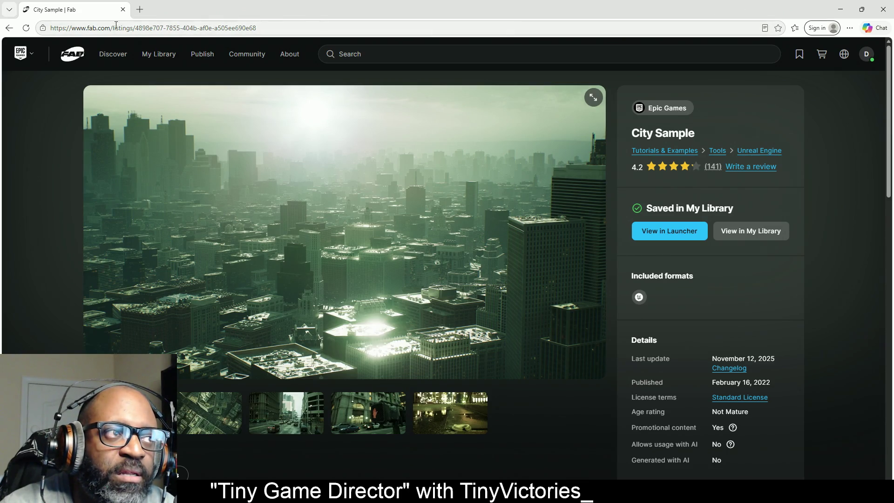
pyautogui.click(123, 9)
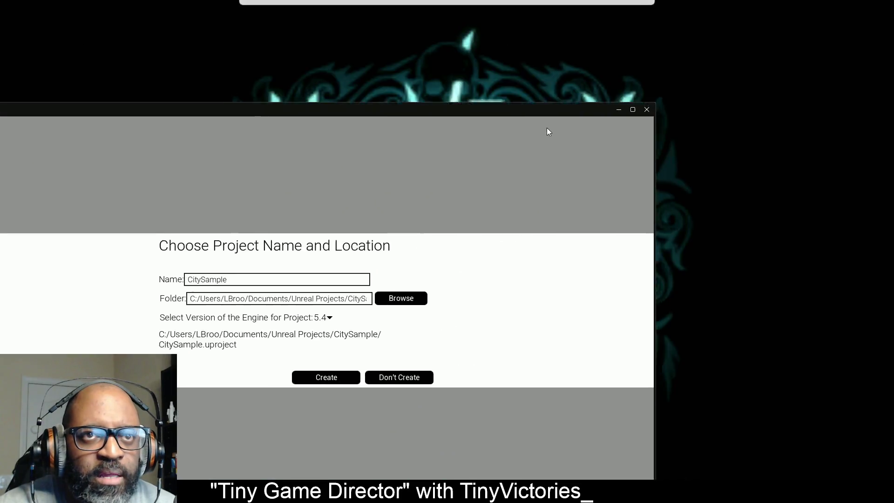
# Enlarge the City Sample Choose Project Name and Location dialog to fill the screen
pyautogui.moveTo(548, 132); pyautogui.dragTo(637, 44)
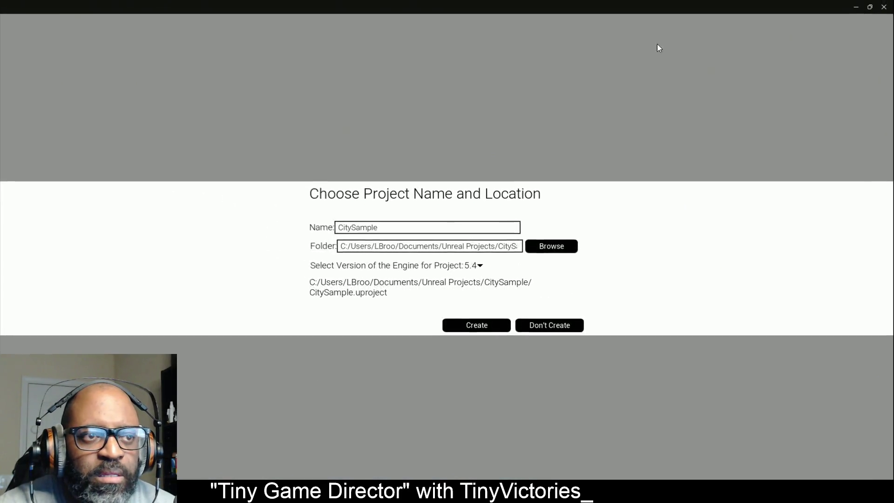
# Switch the CitySample project to engine 5.6 in D:/CitySample and create it, starting the download
pyautogui.click(477, 265)
pyautogui.click(477, 357)
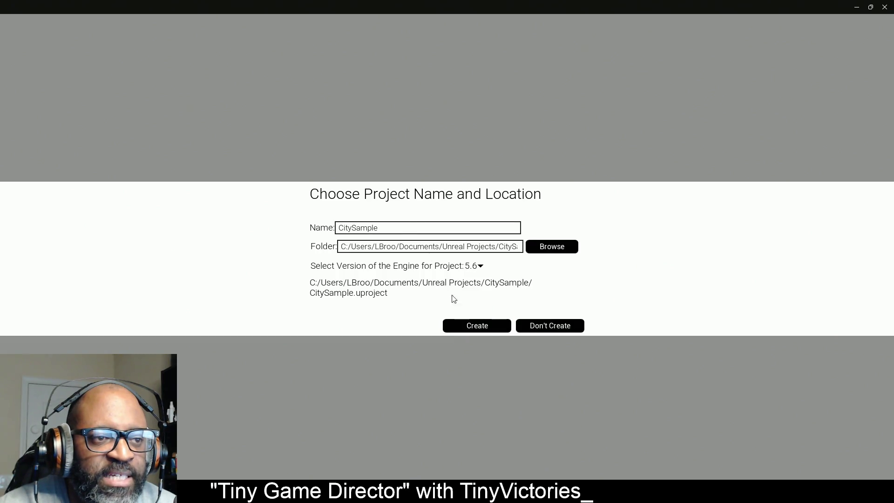
pyautogui.click(551, 241)
pyautogui.press('Escape')
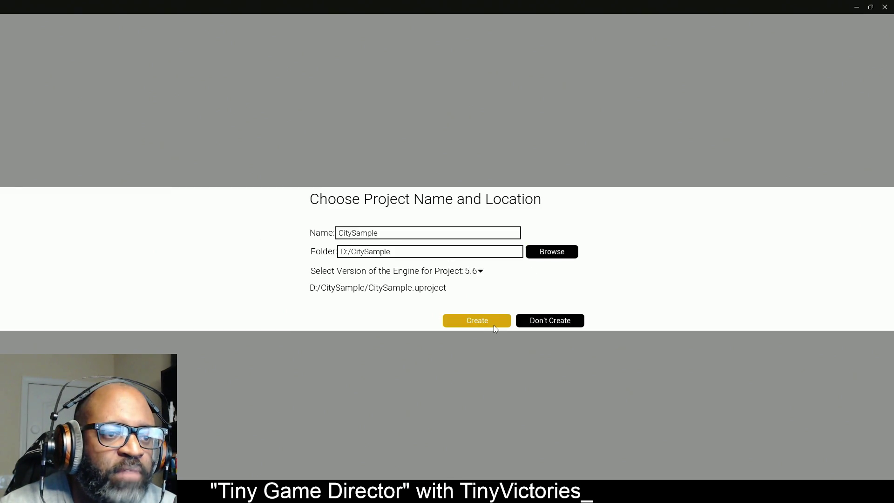
pyautogui.click(491, 324)
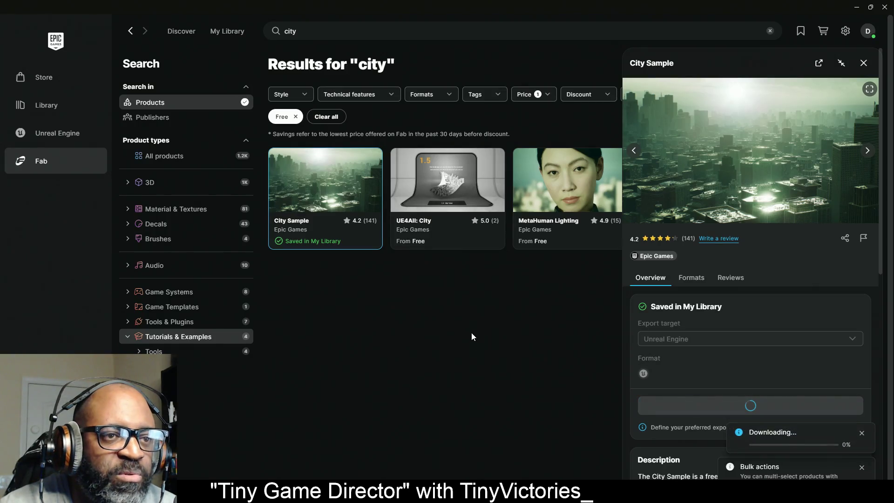
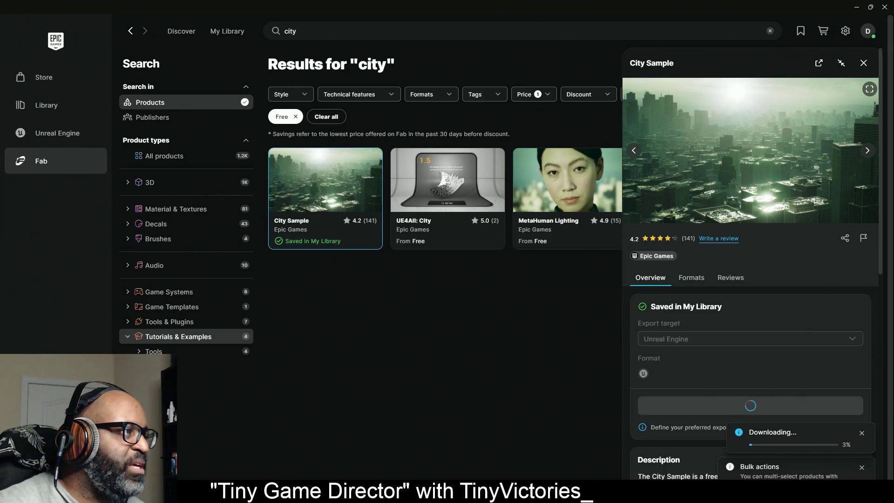
# Bring the browser's TwitchTracker clip of Recharge Royale to the front and mute its audio
pyautogui.hotkey('alt', 'Tab')
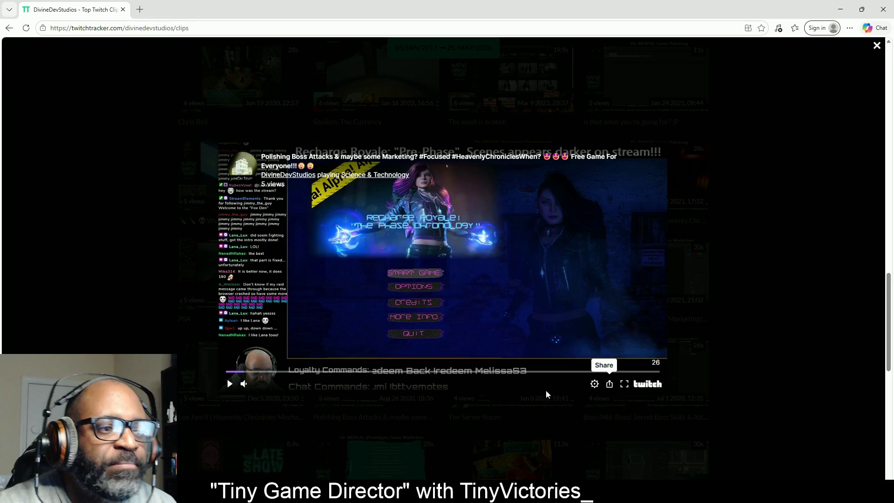
pyautogui.click(243, 384)
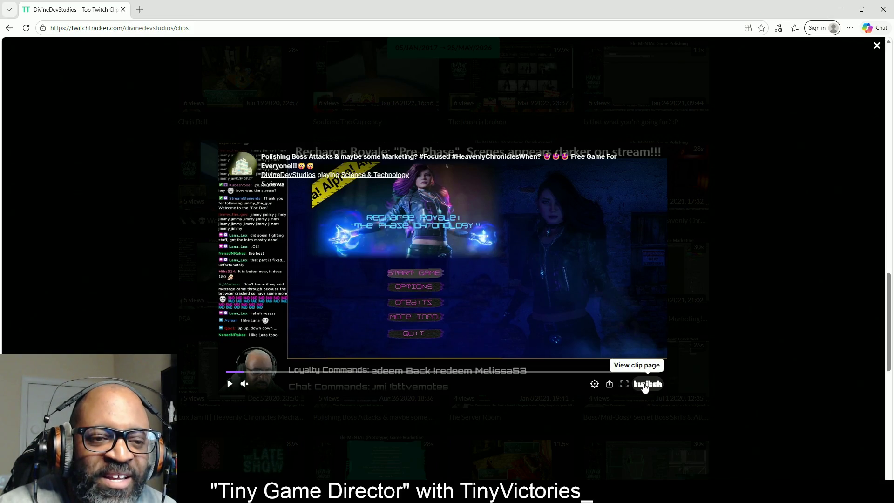
# Check the Epic Games Launcher, then return to the browser's Heavenly Chronicles 'Ascension' clip tab
pyautogui.click(840, 9)
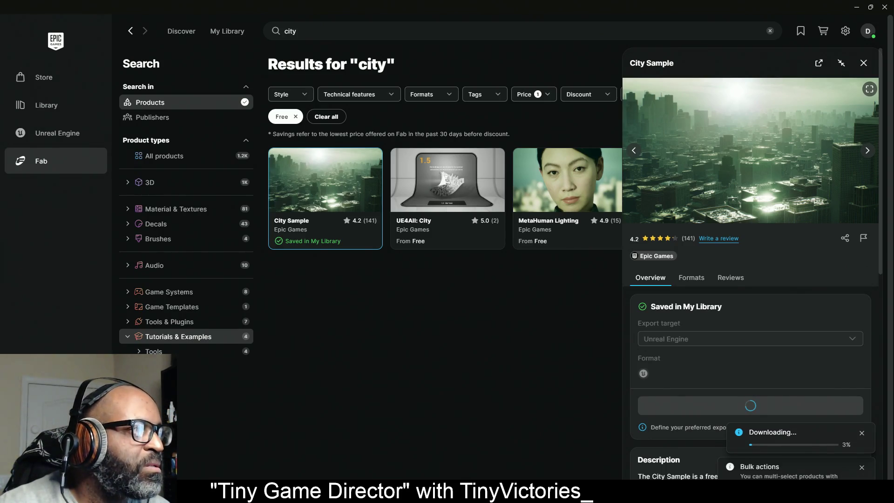
pyautogui.hotkey('alt', 'Tab')
pyautogui.click(751, 14)
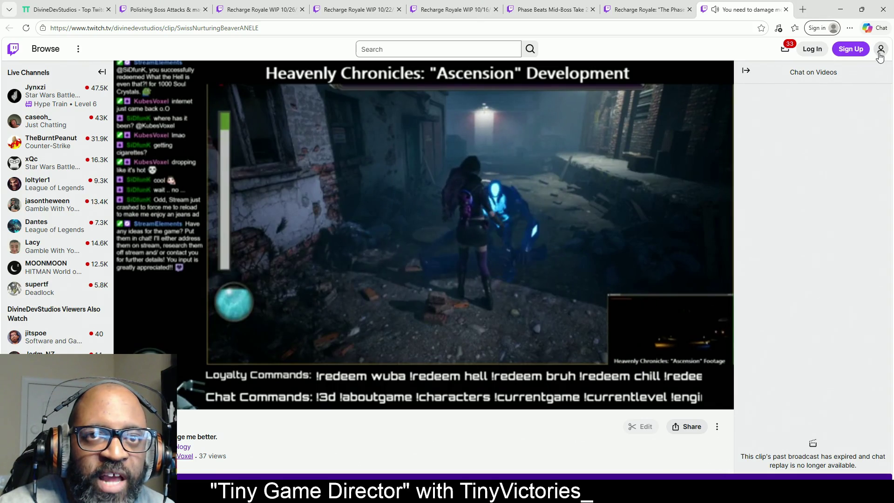
# Switch Twitch to dark theme and set the clip's quality to 1080p
pyautogui.click(880, 49)
pyautogui.click(873, 83)
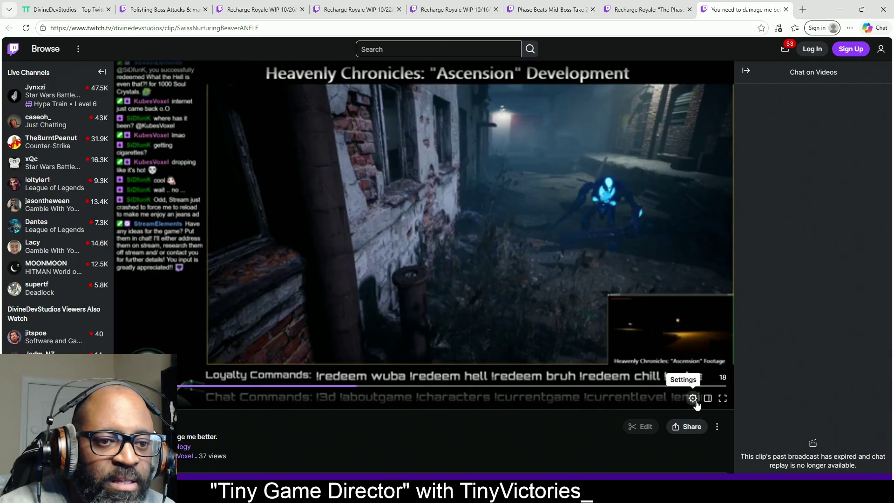
pyautogui.click(692, 398)
pyautogui.click(674, 298)
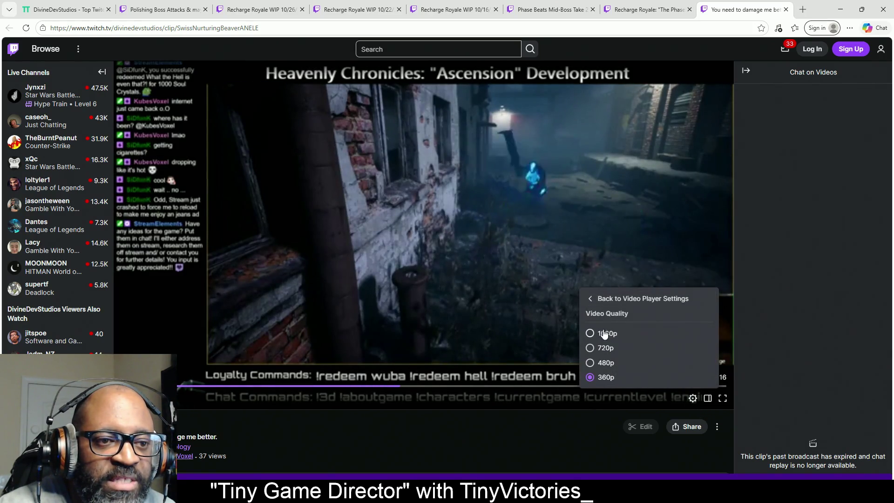
pyautogui.click(599, 333)
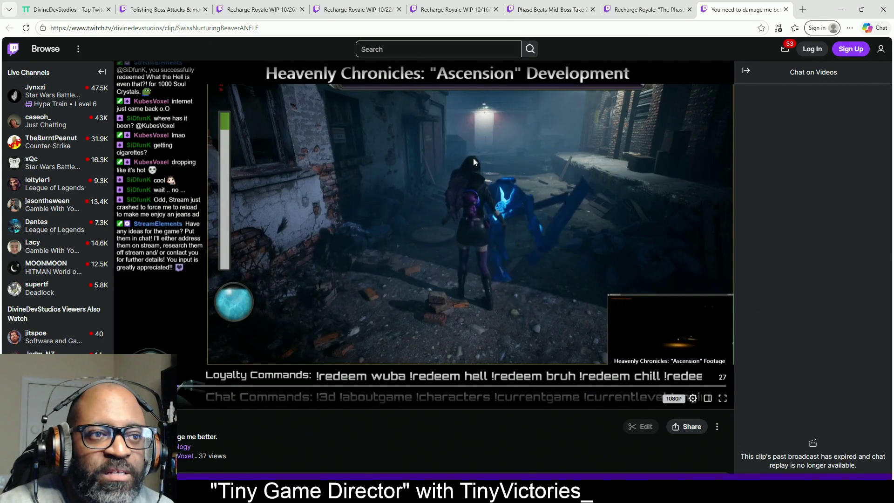
# Pause and resume the clip, then move to the Recharge Royale 'Pre-Phase' clip tab
pyautogui.click(243, 208)
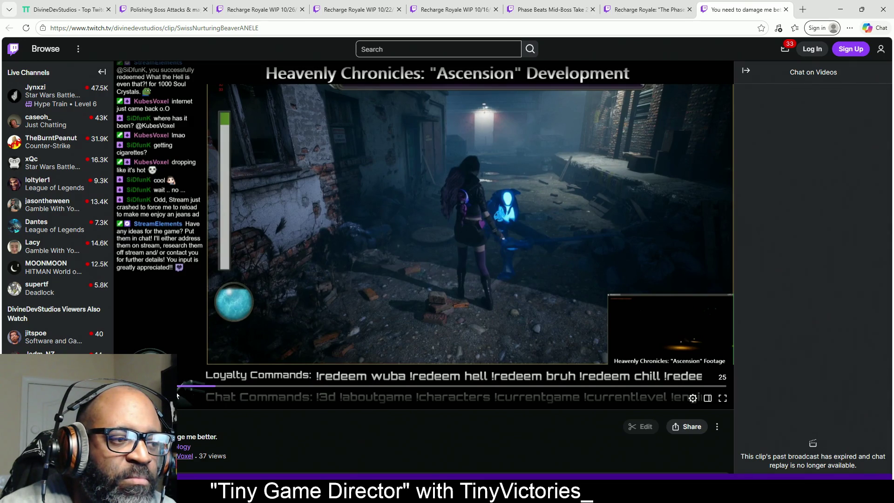
pyautogui.press('space')
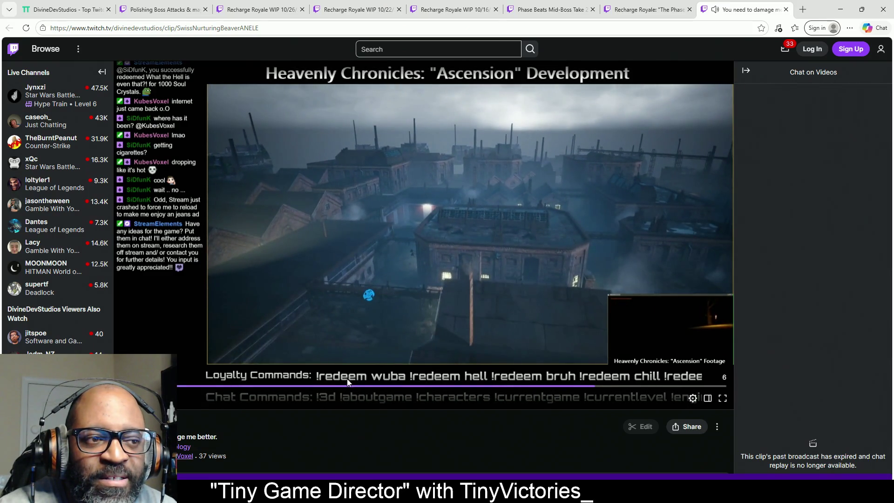
pyautogui.press('space')
pyautogui.click(643, 10)
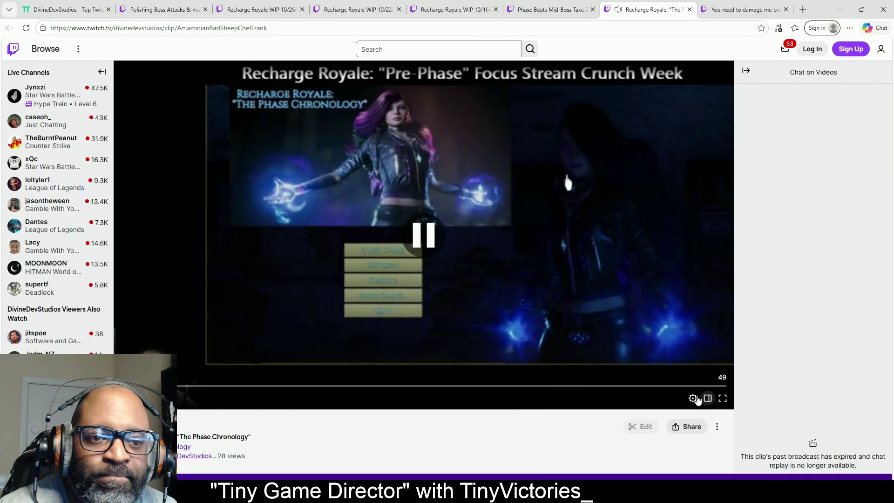
# Set the Recharge Royale clip to 1080p and dismiss the account menu
pyautogui.click(692, 398)
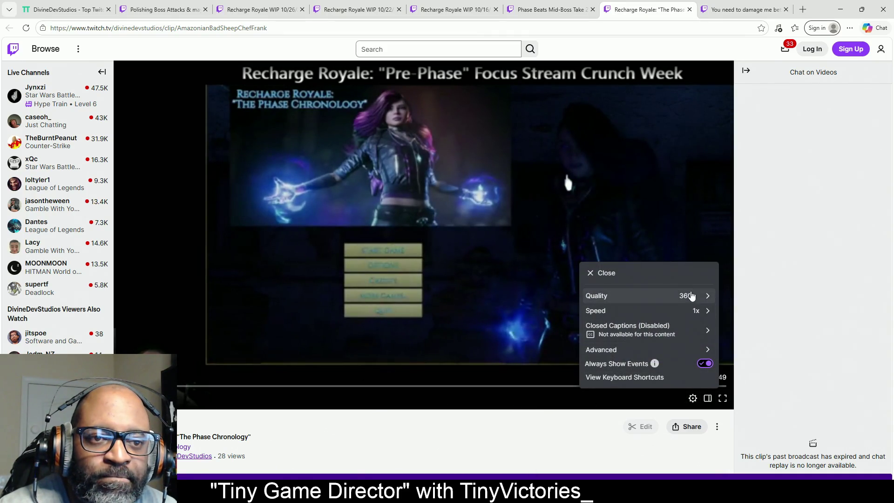
pyautogui.click(686, 295)
pyautogui.click(604, 331)
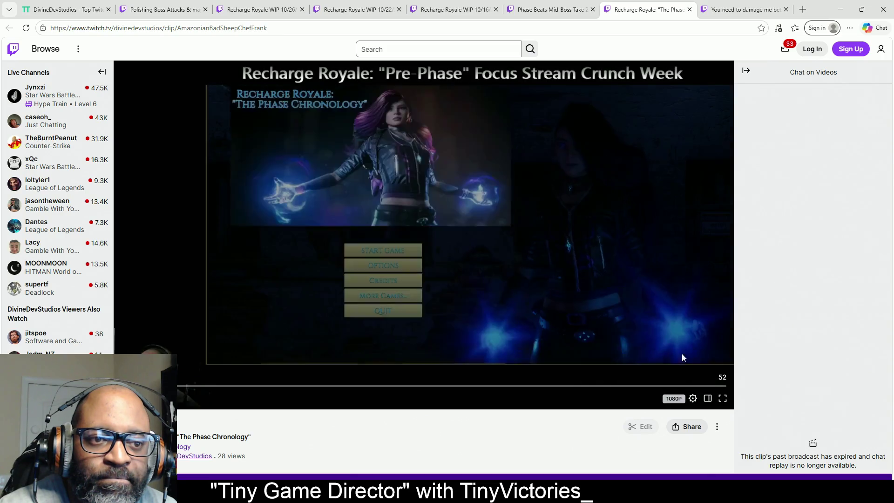
pyautogui.click(880, 49)
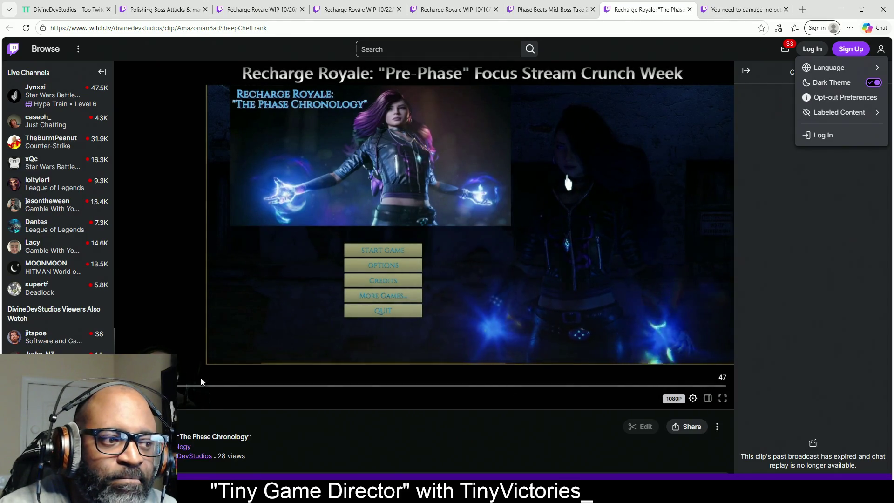
pyautogui.click(192, 398)
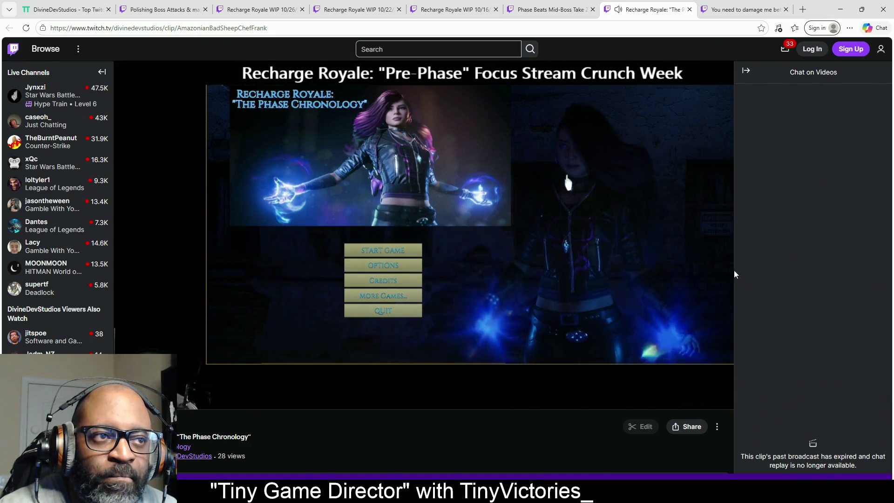
# Watch the clip, pause it on the audio settings screen, then open the Phase Beats Mid-Boss Take 2 tab
pyautogui.click(192, 398)
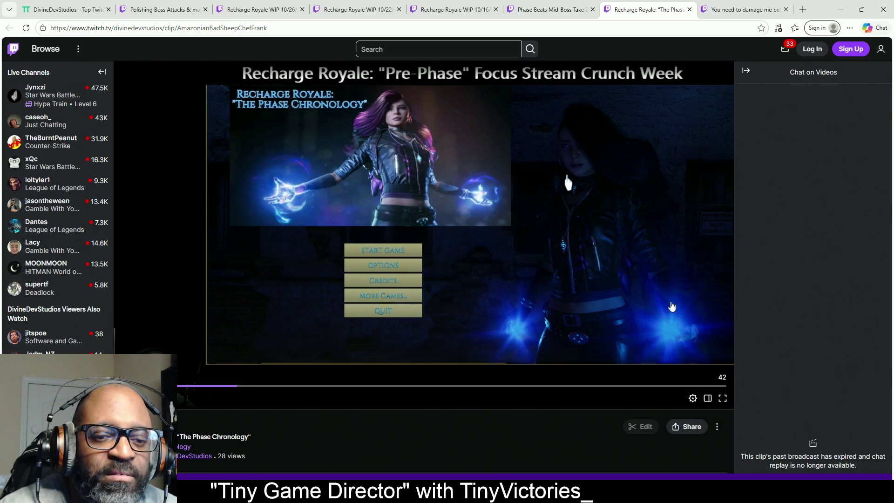
pyautogui.click(547, 313)
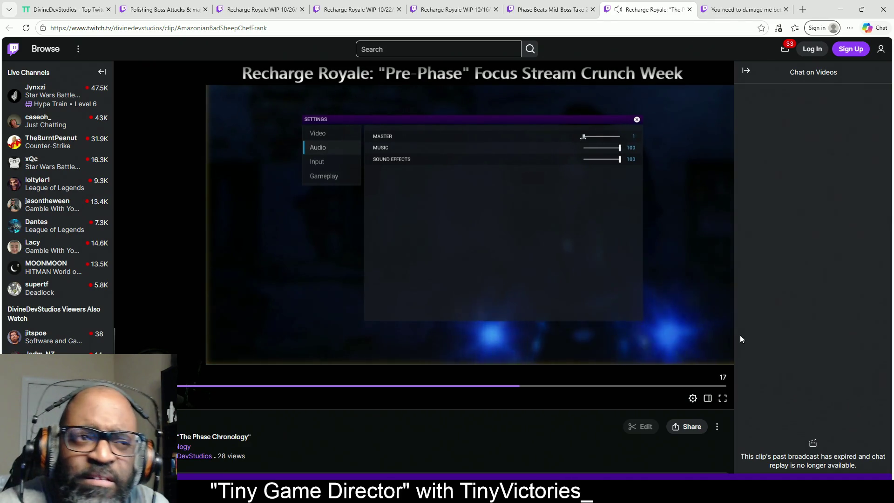
pyautogui.click(508, 278)
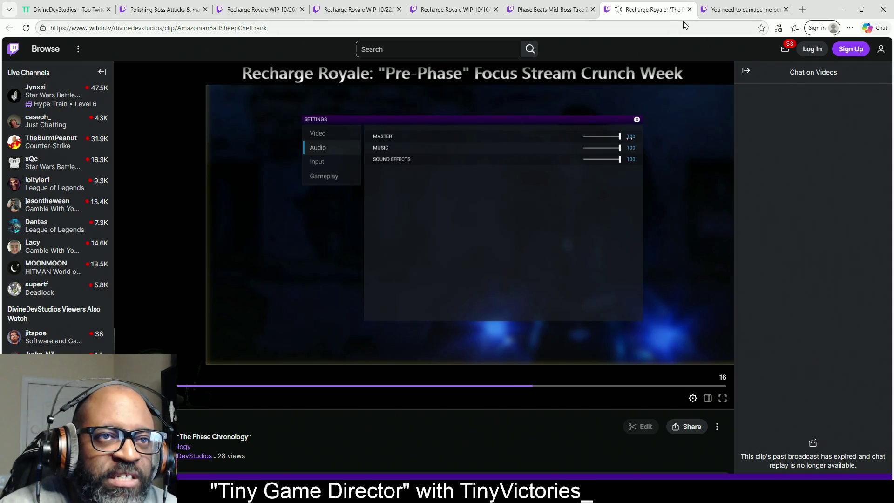
pyautogui.click(549, 14)
# Turn on dark theme, play the Phase Beats Mid-Boss Take 2 clip at 720p, then pause it
pyautogui.click(880, 49)
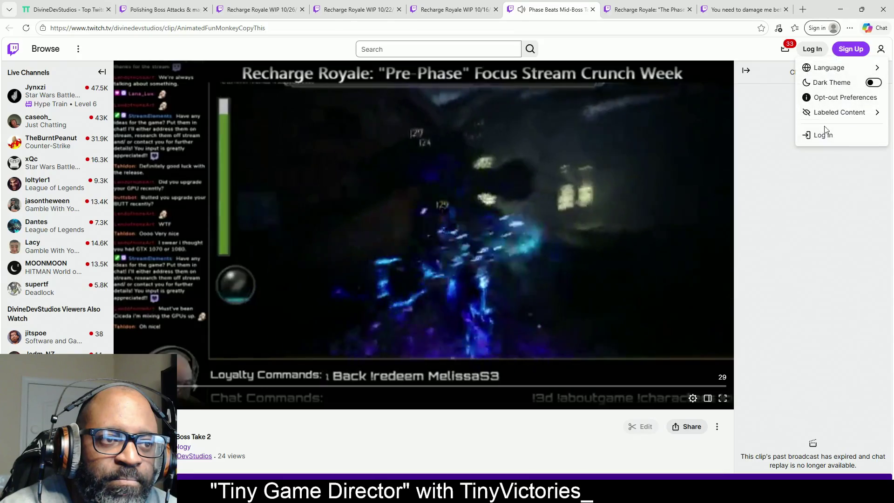
pyautogui.click(866, 84)
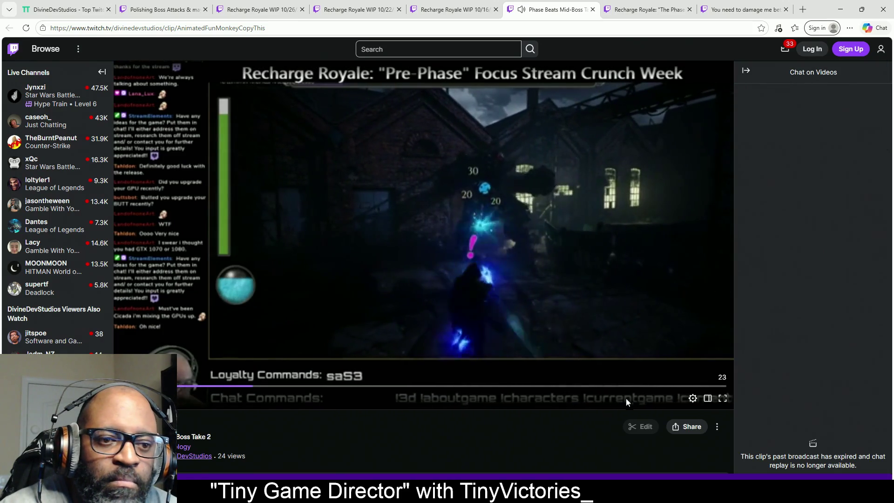
pyautogui.click(692, 398)
pyautogui.click(689, 296)
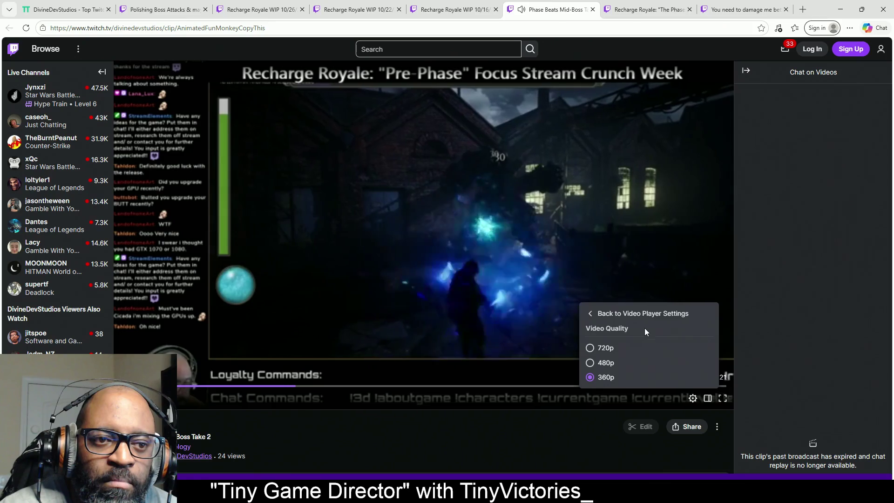
pyautogui.click(611, 347)
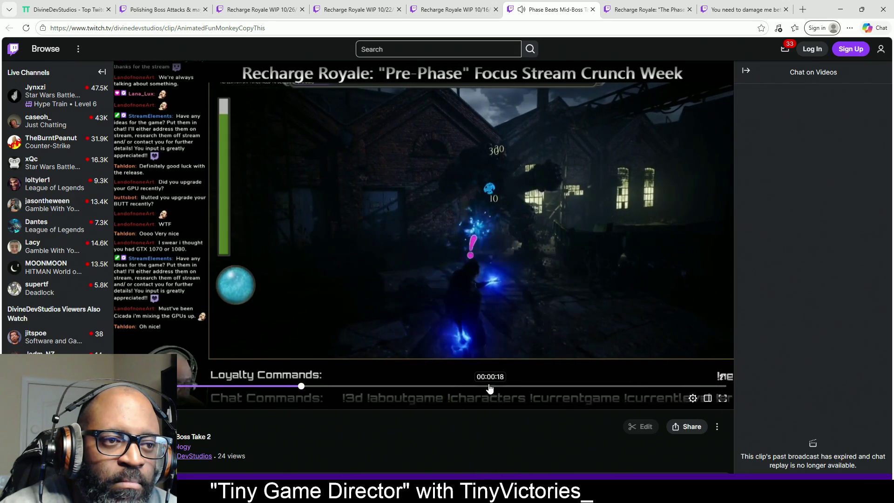
pyautogui.click(487, 279)
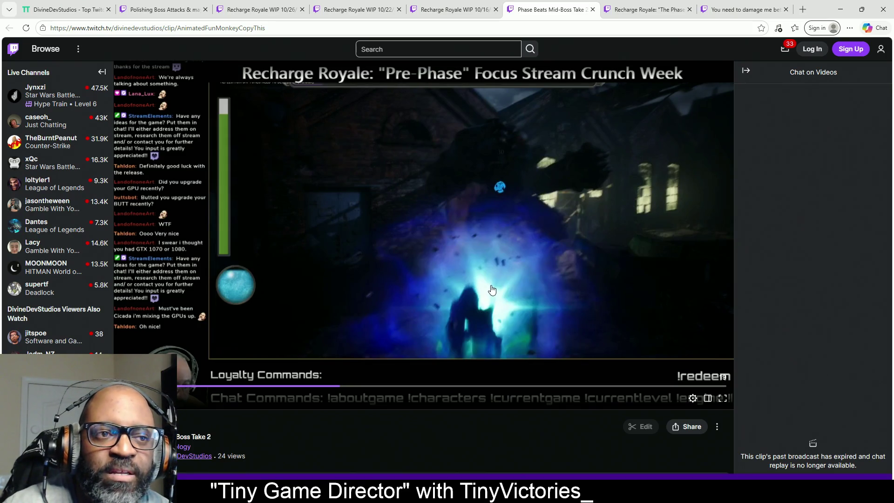
# Resume the clip and pause it again on the dim factory courtyard scene
pyautogui.click(548, 360)
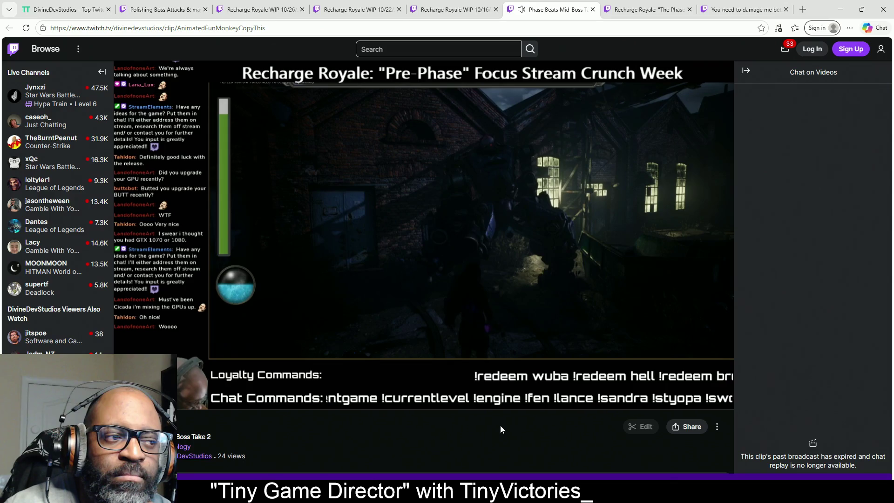
pyautogui.click(522, 229)
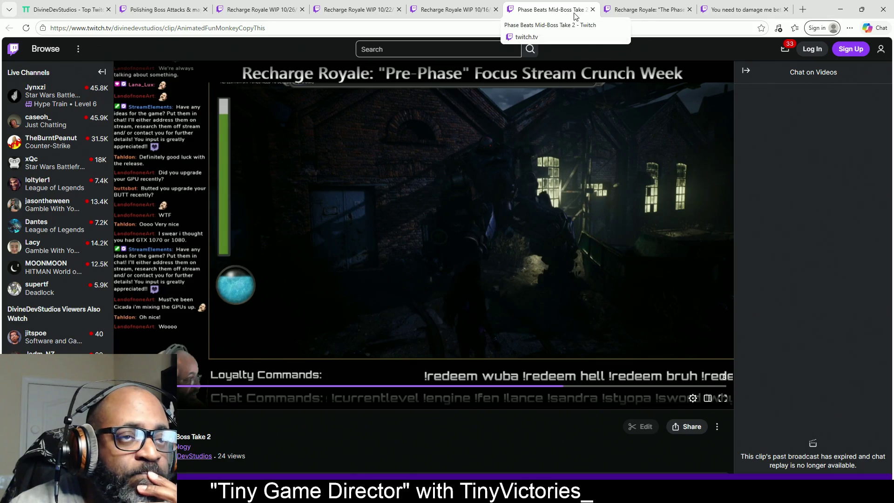
# Open the Recharge Royale WIP 10/16/20 clip and turn on dark theme
pyautogui.click(449, 10)
pyautogui.click(880, 49)
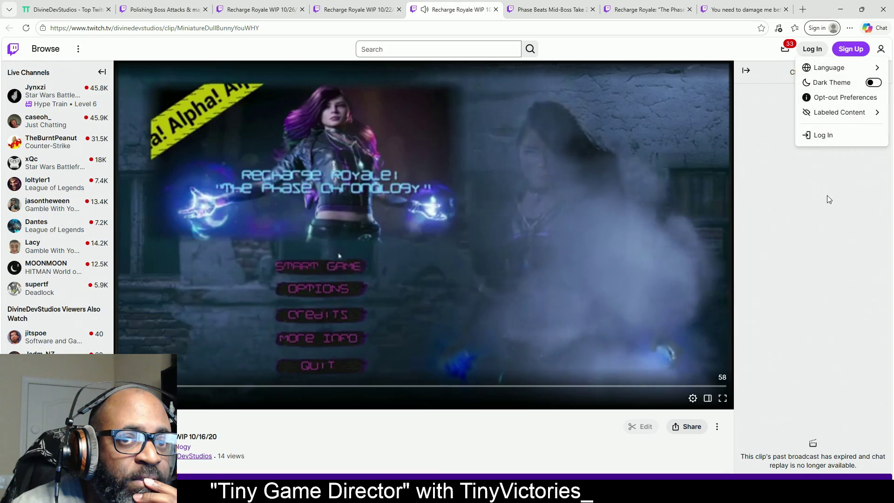
pyautogui.click(873, 83)
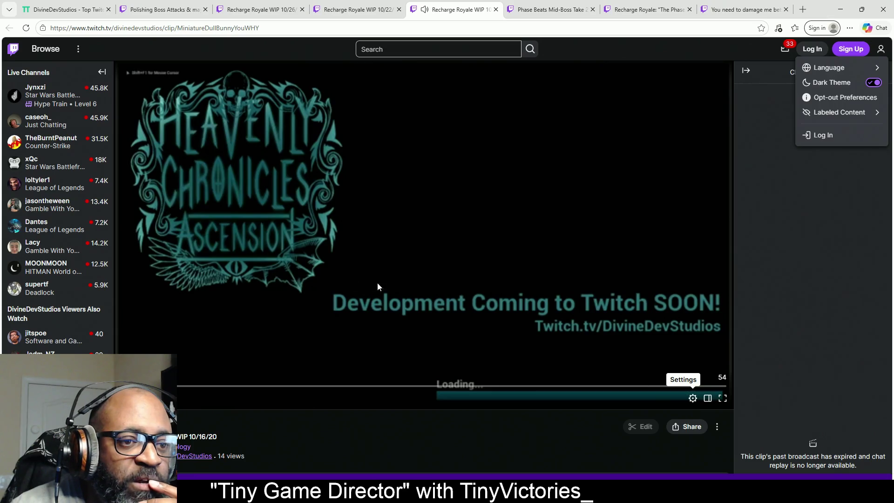
pyautogui.click(698, 404)
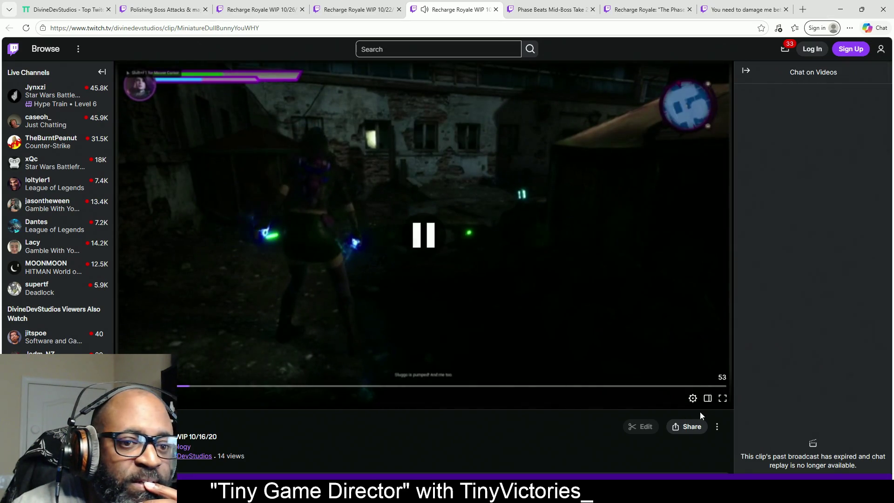
# Play the 10/16/20 clip at 1080p in full screen
pyautogui.click(699, 403)
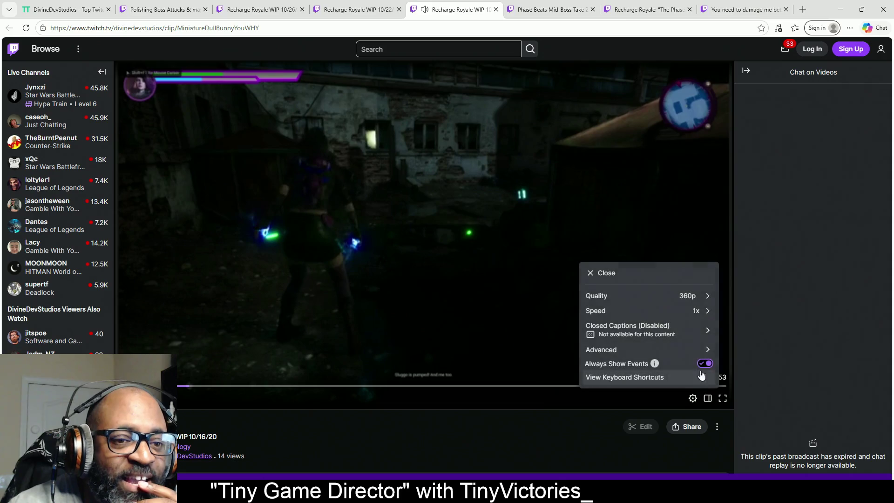
pyautogui.click(699, 295)
pyautogui.click(590, 334)
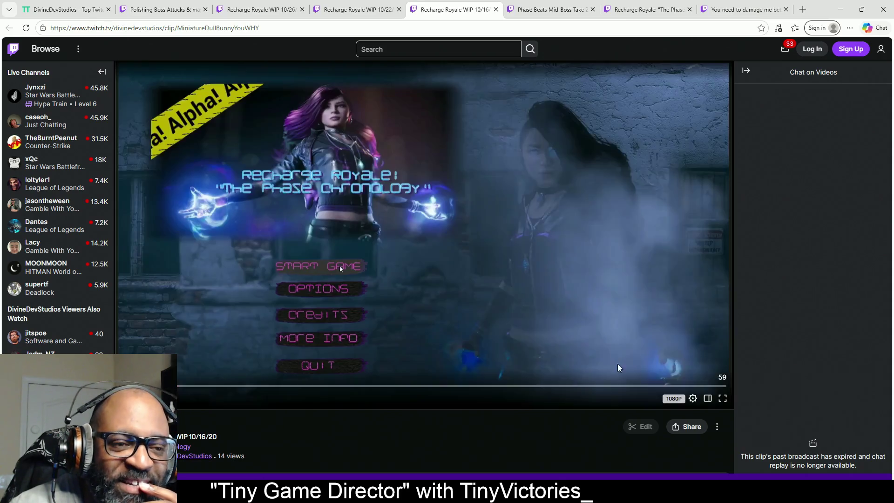
pyautogui.click(722, 399)
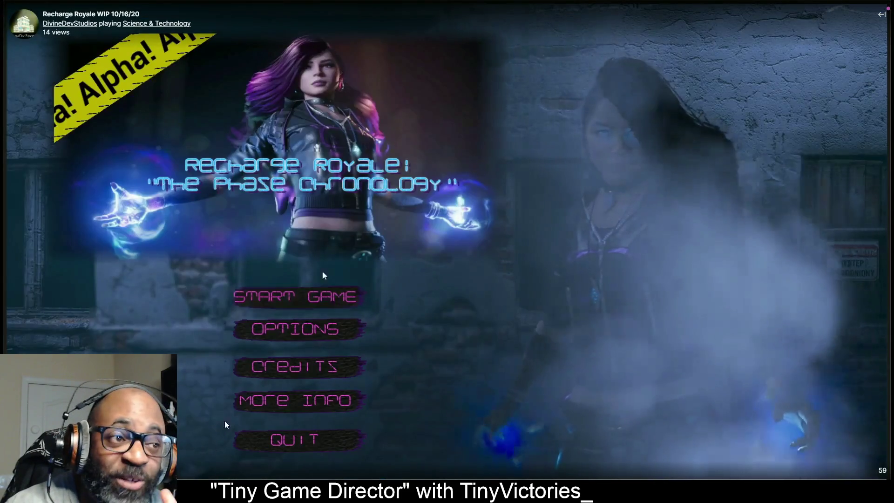
# Briefly pause the full-screen 10/16/20 clip, let it play near the end, then exit full screen
pyautogui.click(318, 294)
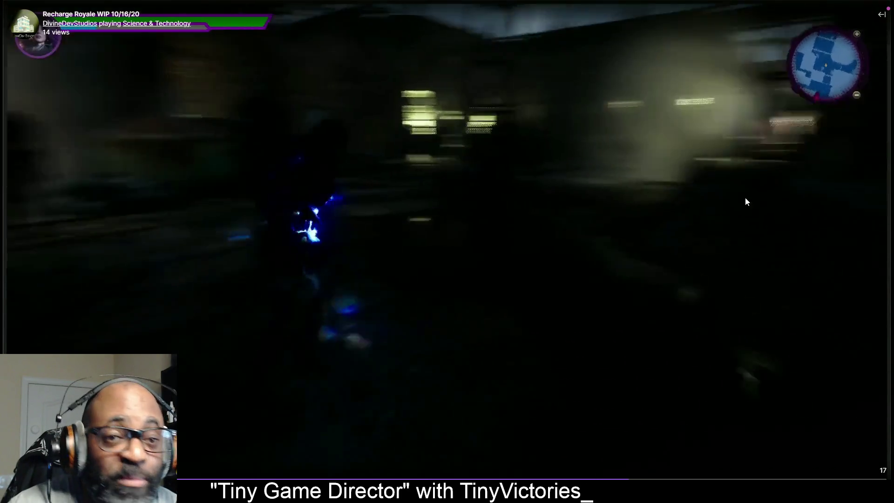
pyautogui.moveTo(740, 197)
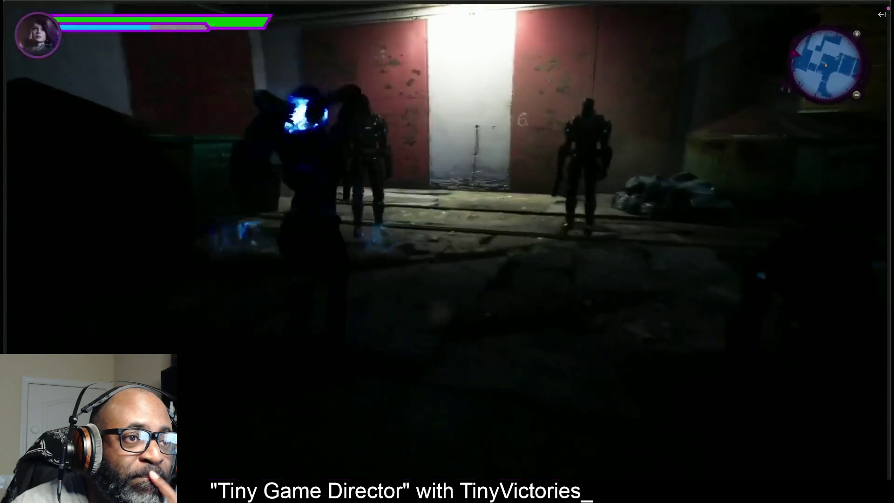
pyautogui.moveTo(540, 158)
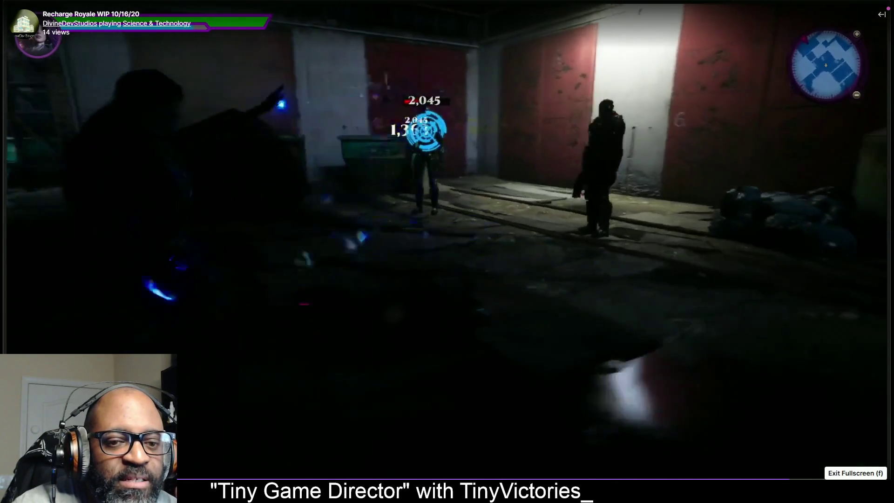
pyautogui.click(881, 488)
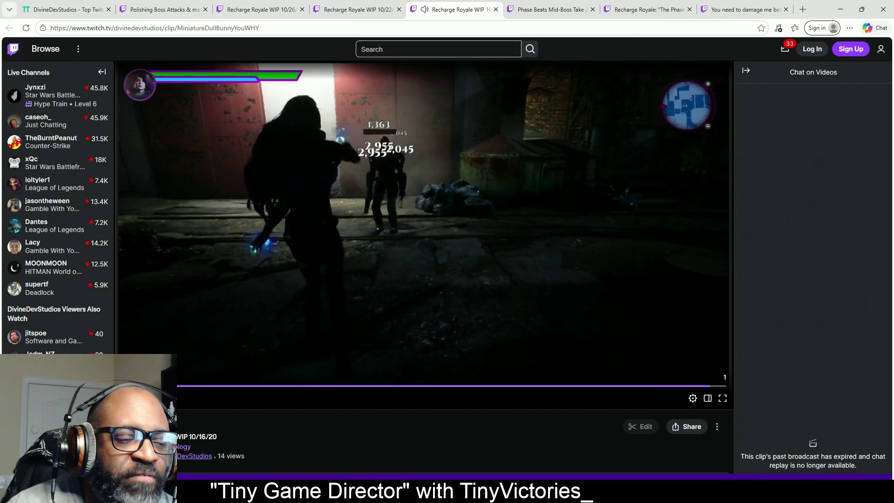
# Open the Recharge Royale WIP 10/22/2020 clip and switch the page to dark theme
pyautogui.click(357, 15)
pyautogui.click(881, 51)
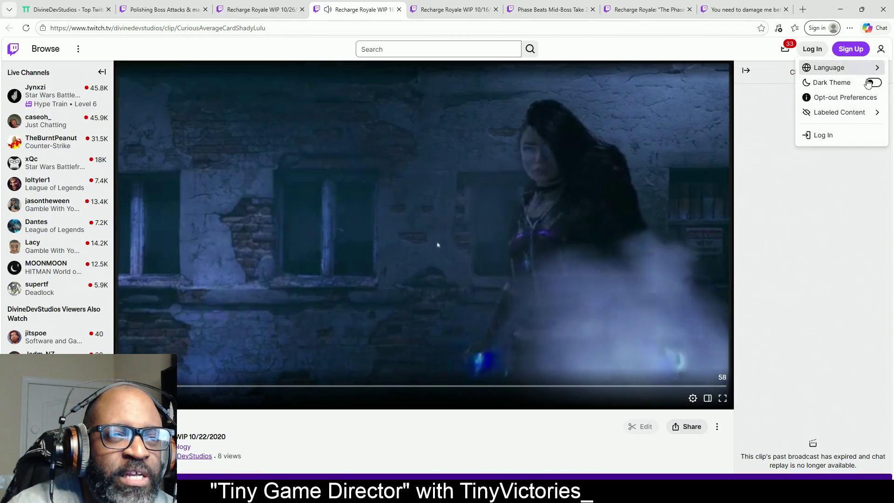
pyautogui.click(874, 82)
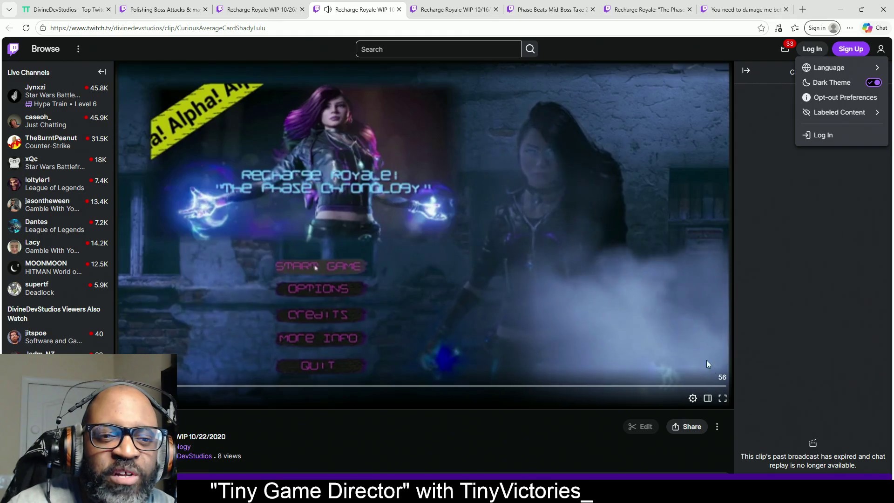
pyautogui.click(693, 398)
# Watch the 10/22 clip full screen at 1080p until its recommendations appear, then exit
pyautogui.click(692, 398)
pyautogui.click(693, 297)
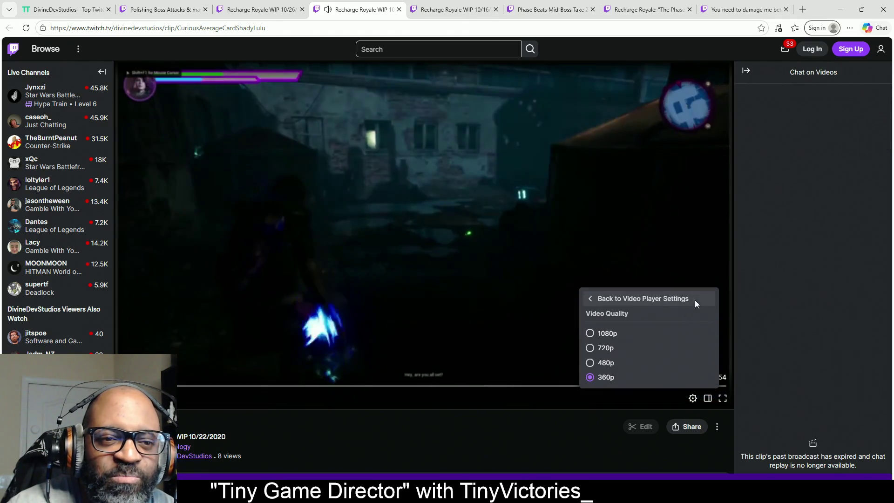
pyautogui.click(607, 333)
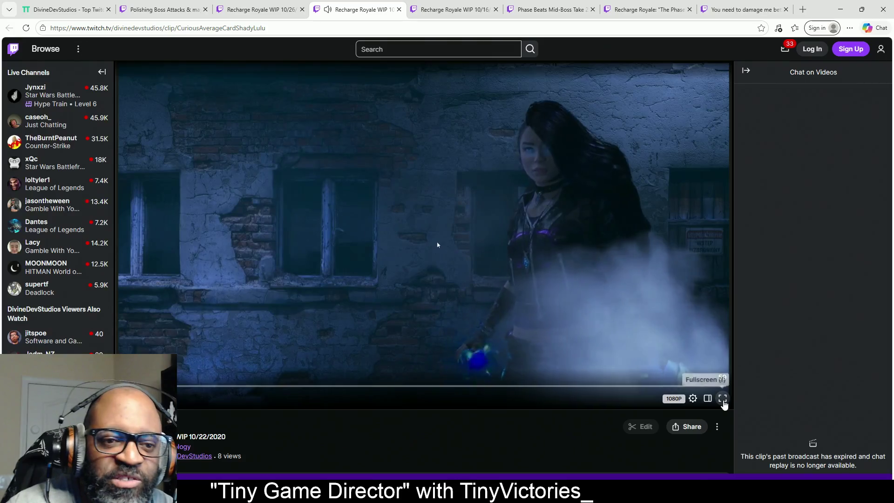
pyautogui.click(723, 398)
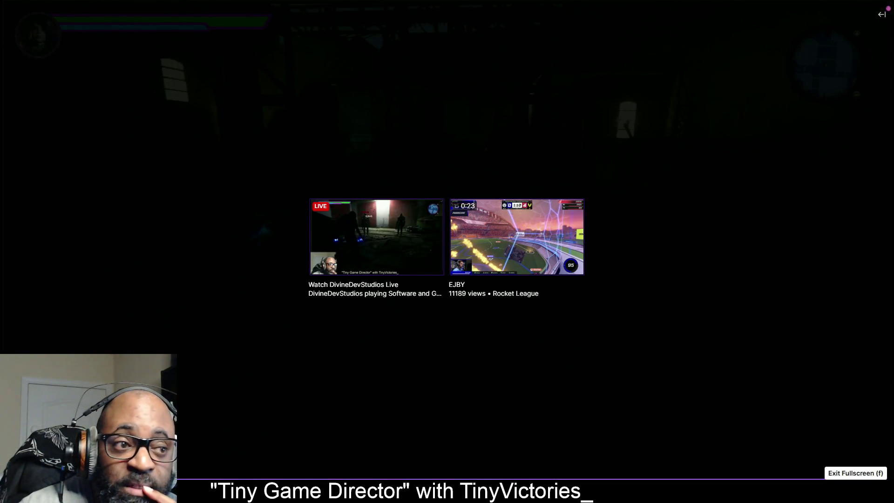
pyautogui.press('Escape')
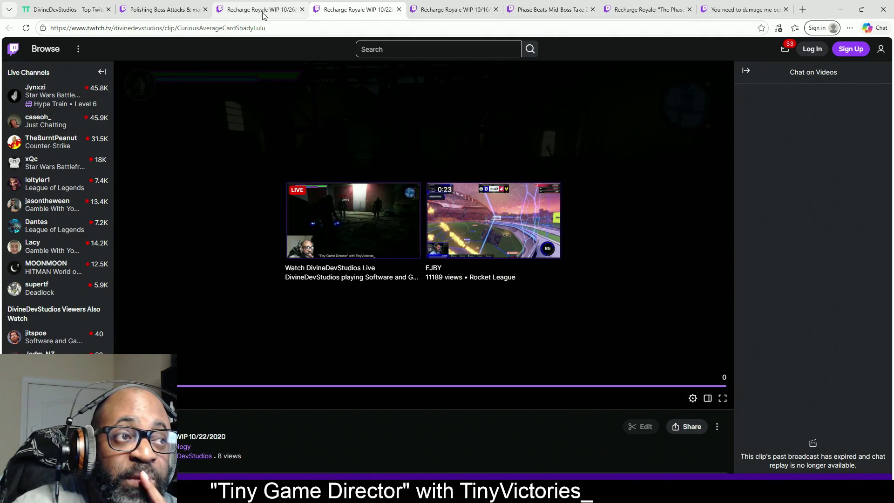
# Open the Recharge Royale WIP 10/26/2020 Focus Mode clip, pause it, and enable dark theme
pyautogui.click(263, 14)
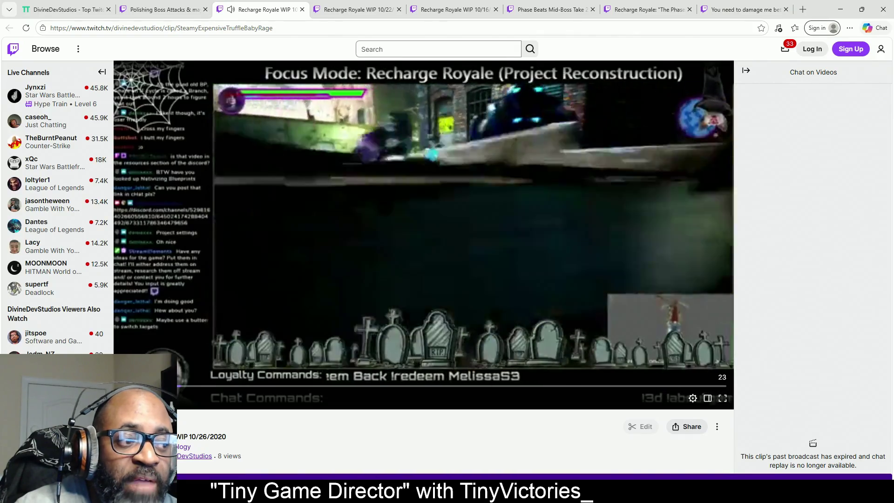
pyautogui.press('space')
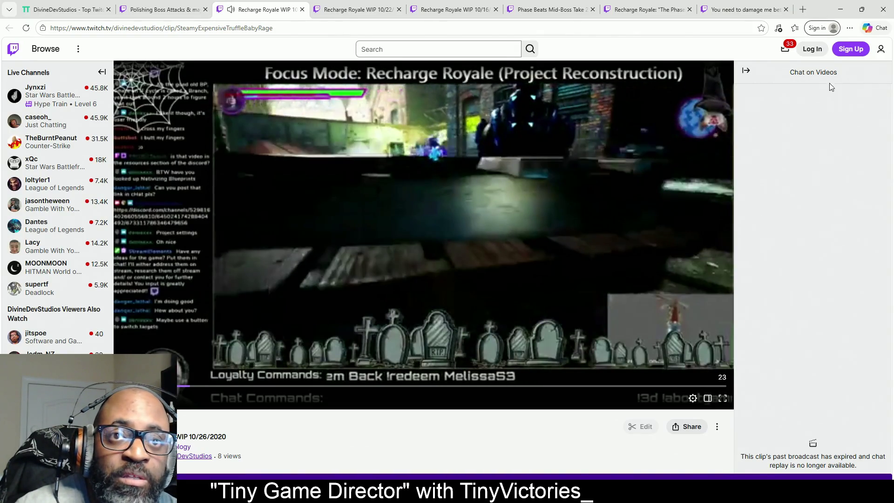
pyautogui.click(874, 83)
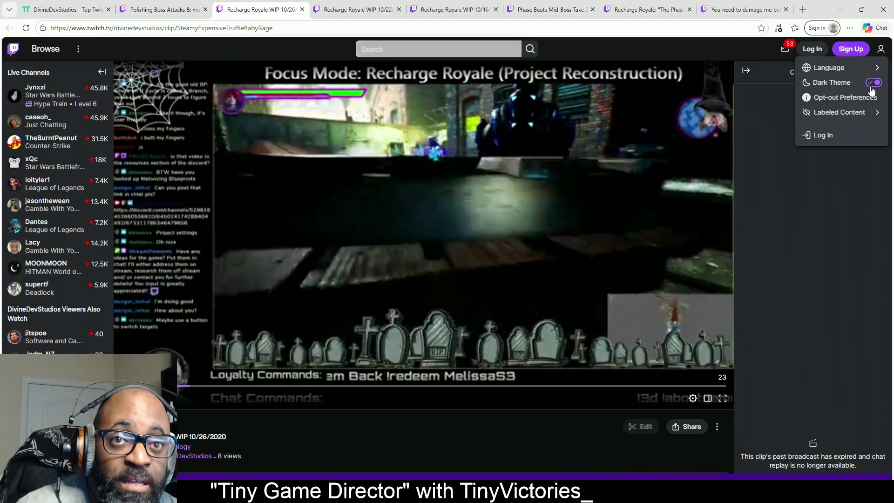
# Watch the 10/26 clip full screen at 1080p to the end, then exit full screen
pyautogui.click(693, 399)
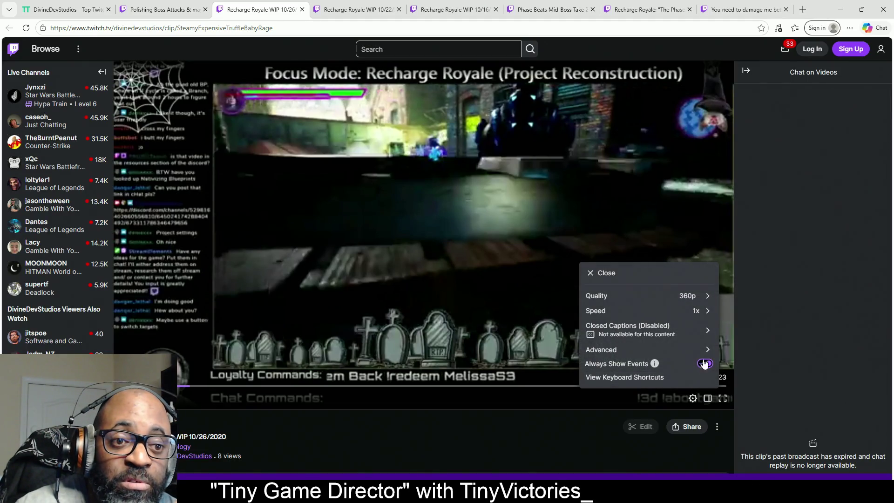
pyautogui.click(708, 300)
pyautogui.click(605, 333)
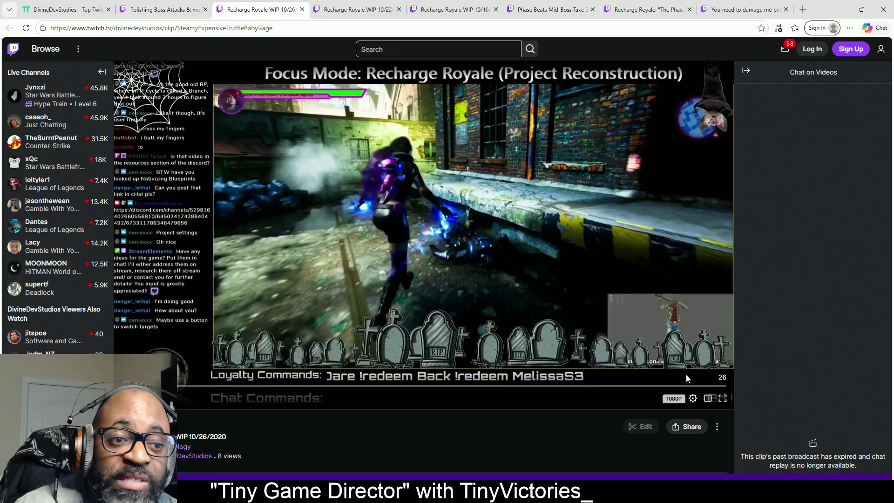
pyautogui.click(722, 398)
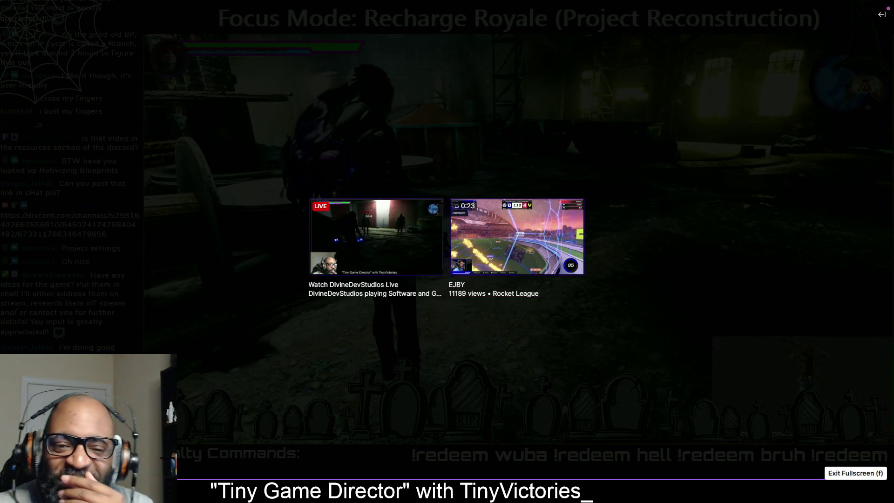
pyautogui.click(878, 489)
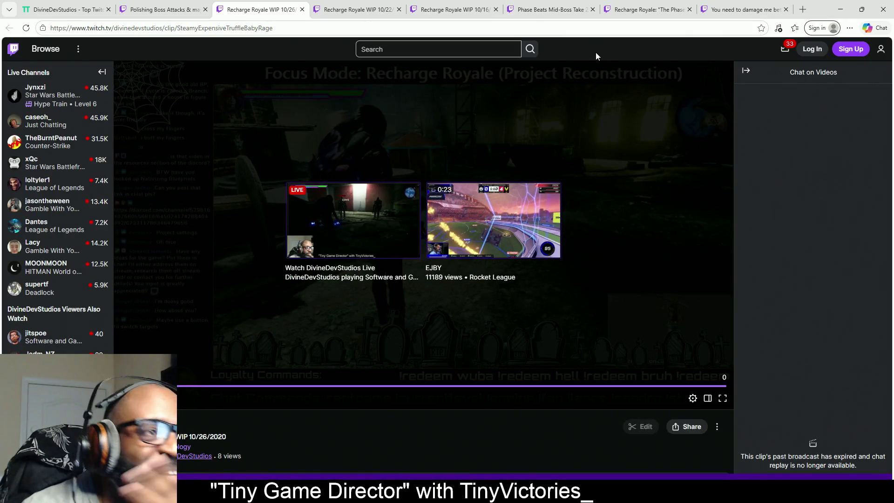
# Switch to the 'Polishing Boss Attacks' clip and play it fullscreen at 720p quality
pyautogui.click(177, 7)
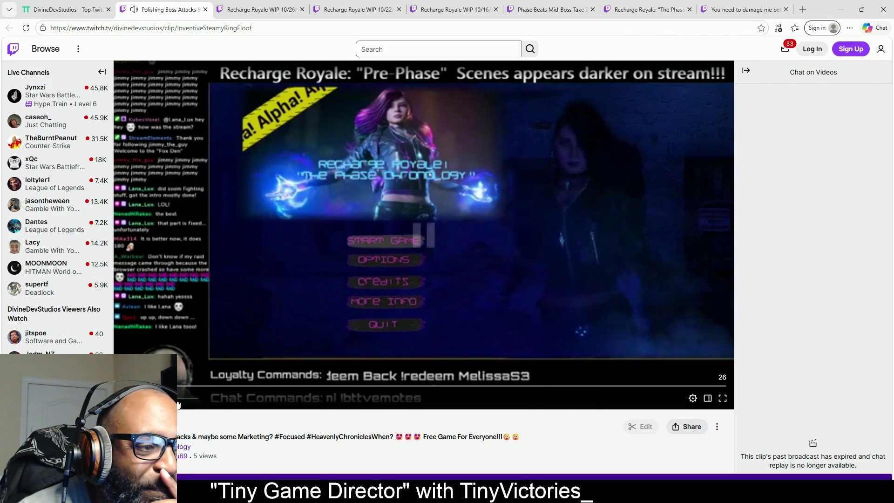
pyautogui.click(693, 398)
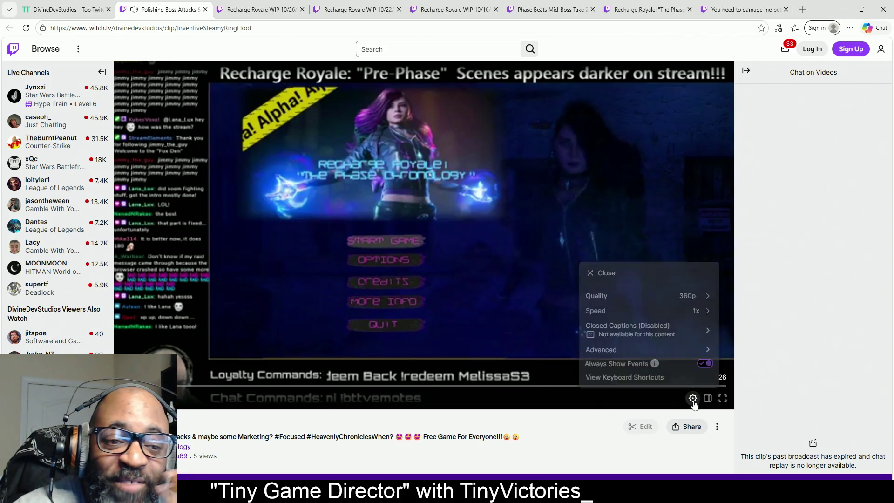
pyautogui.click(702, 298)
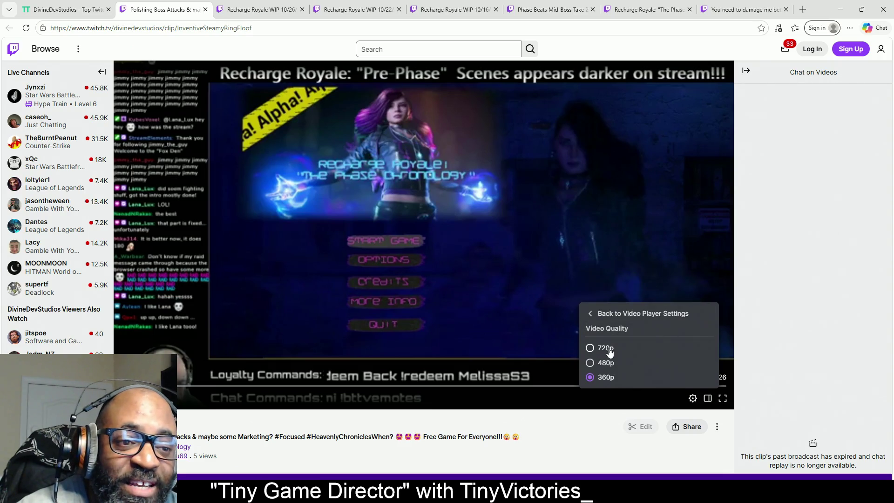
pyautogui.click(606, 348)
pyautogui.click(722, 398)
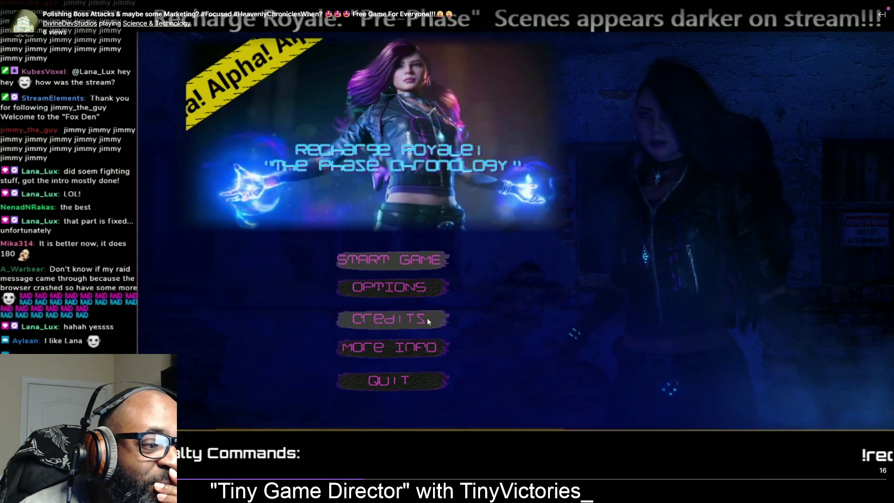
pyautogui.press('space')
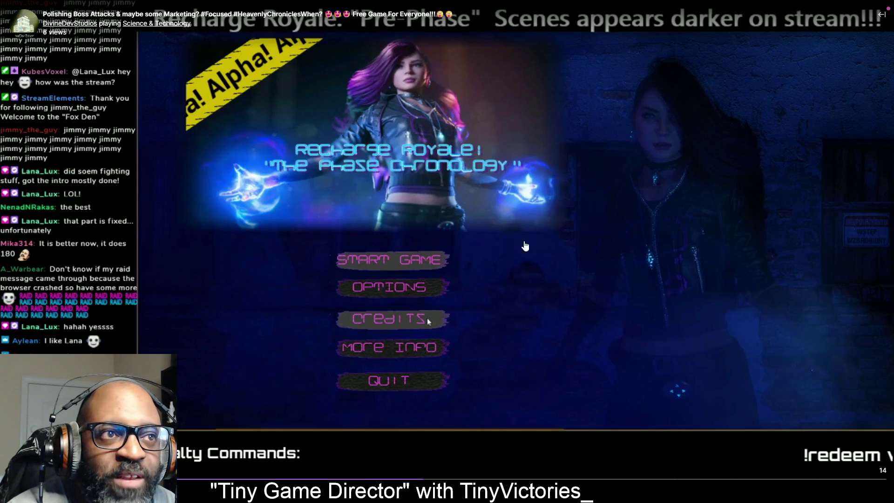
# Pause, skip ahead to the 'Directed By' credits, then exit fullscreen to the TwitchTracker clips list
pyautogui.click(486, 256)
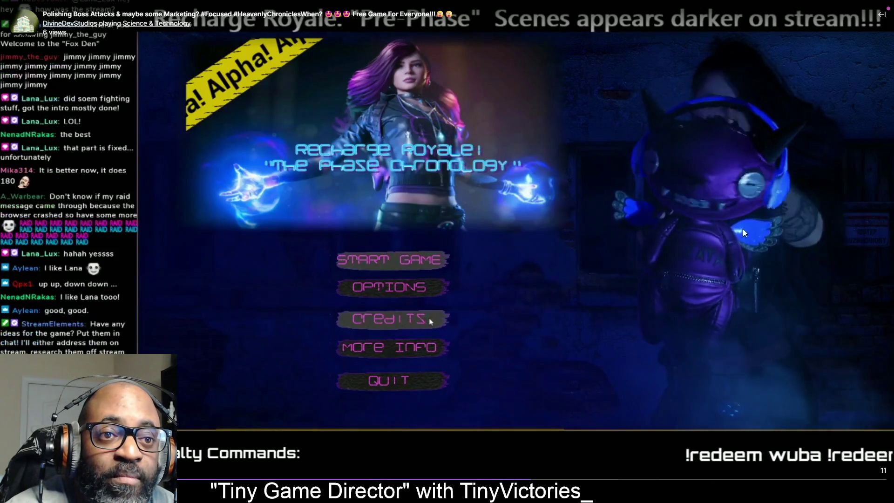
pyautogui.click(765, 101)
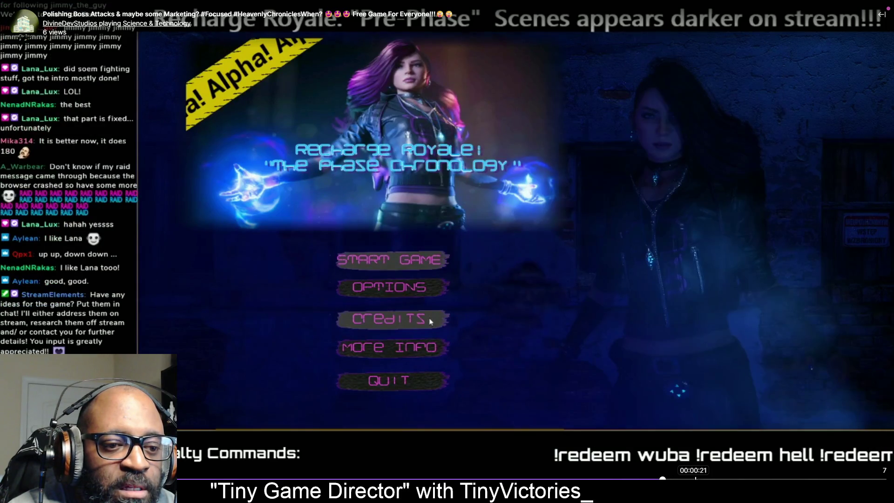
pyautogui.click(745, 477)
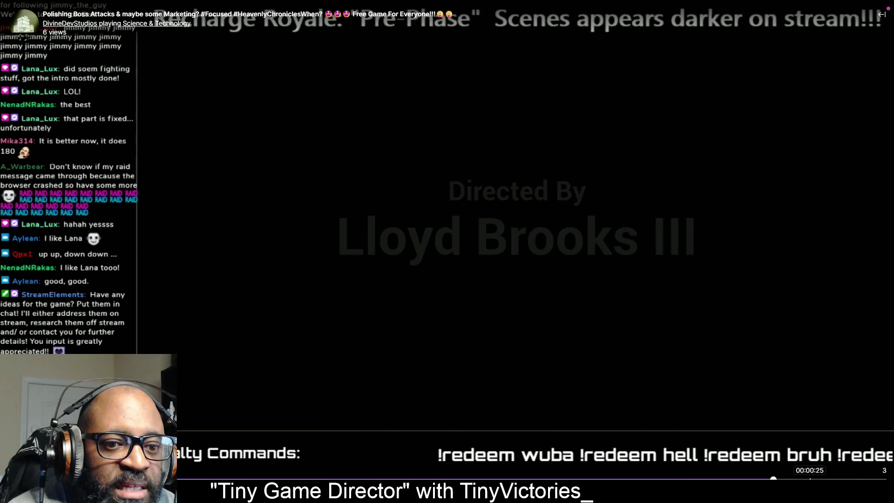
pyautogui.click(810, 478)
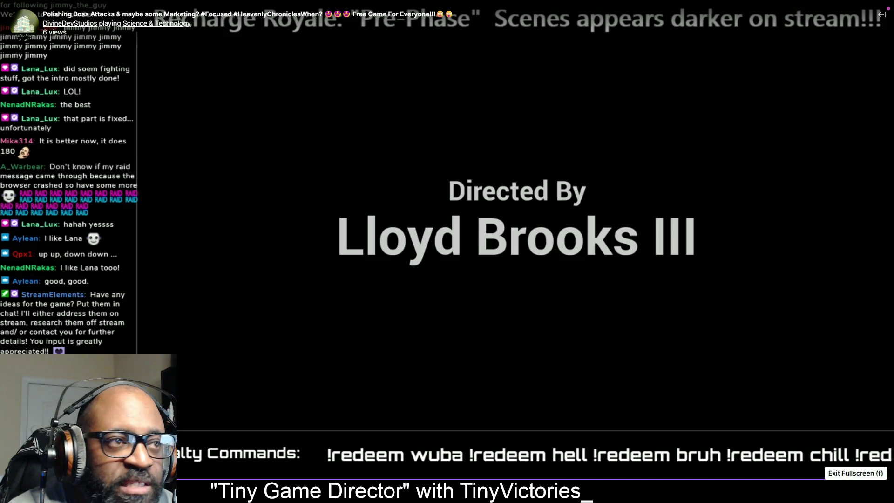
pyautogui.click(878, 489)
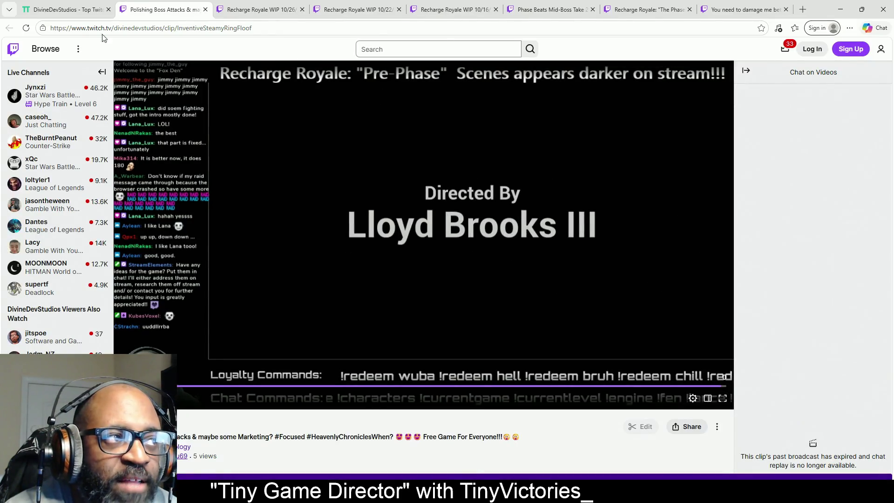
pyautogui.click(89, 15)
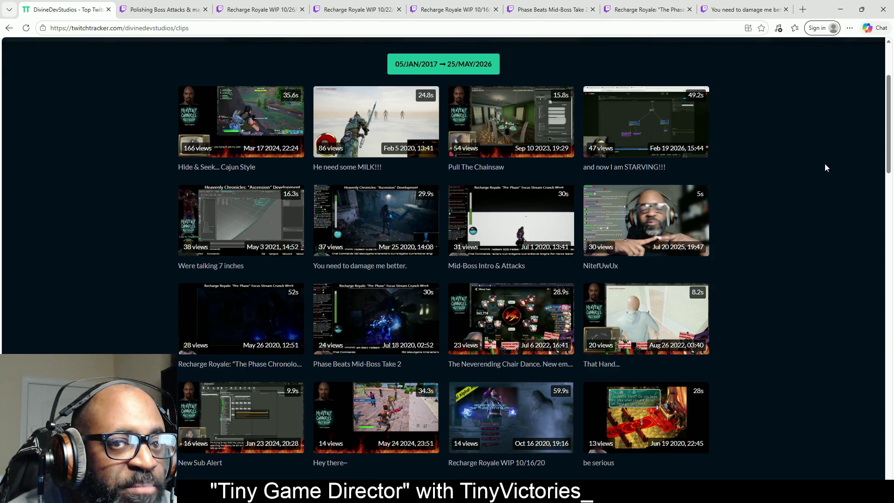
# Scroll down the DivineDevStudios clip grid to older clips like PSA and The Server Room
pyautogui.moveTo(890, 134)
pyautogui.mouseDown()
pyautogui.moveTo(889, 101)
pyautogui.moveTo(890, 117)
pyautogui.mouseUp()
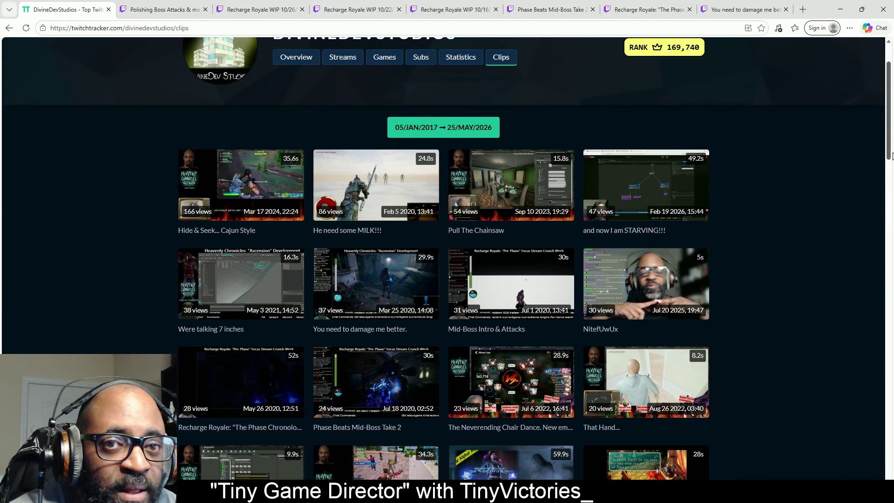
pyautogui.moveTo(890, 149); pyautogui.dragTo(891, 253)
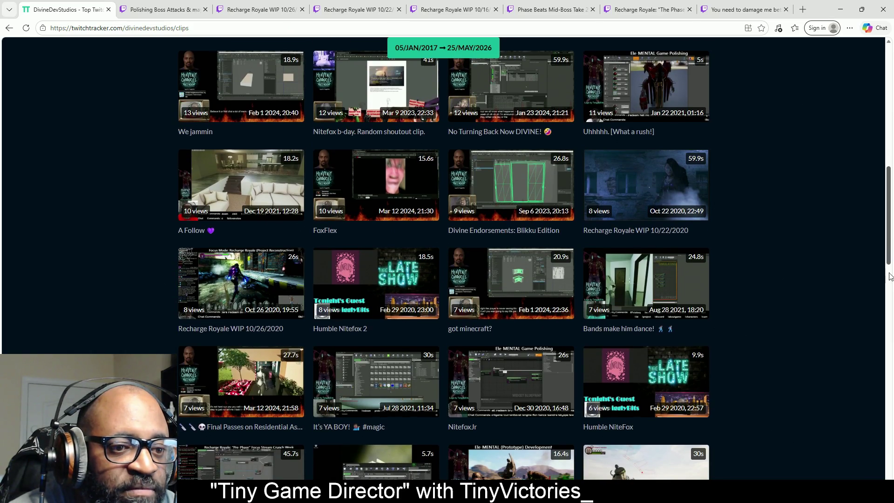
pyautogui.moveTo(379, 288)
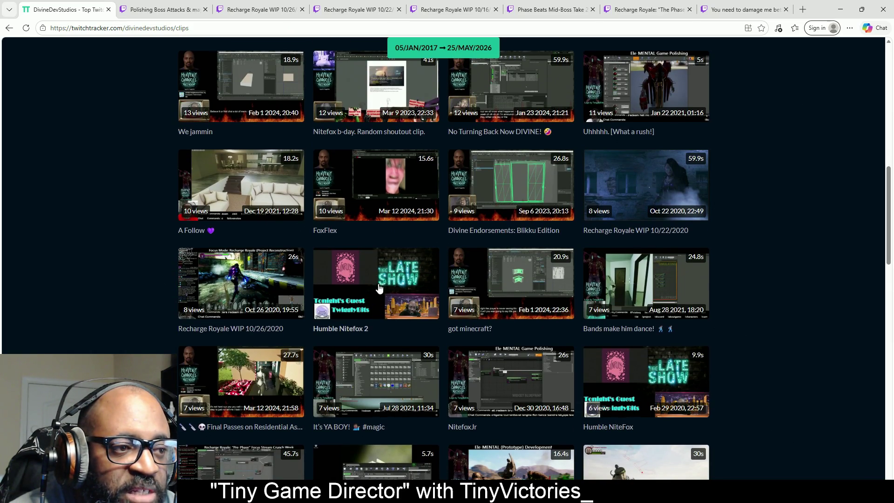
pyautogui.moveTo(673, 410)
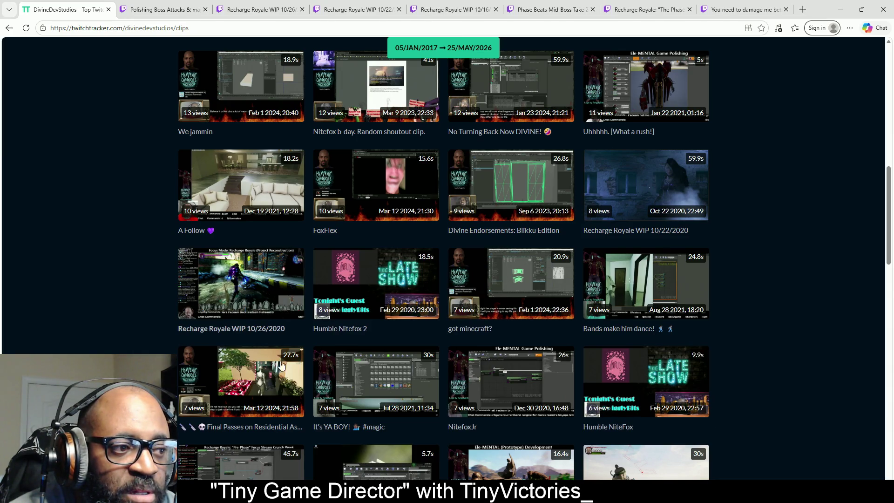
pyautogui.scroll(-2, 744, 245)
pyautogui.scroll(-4, 745, 244)
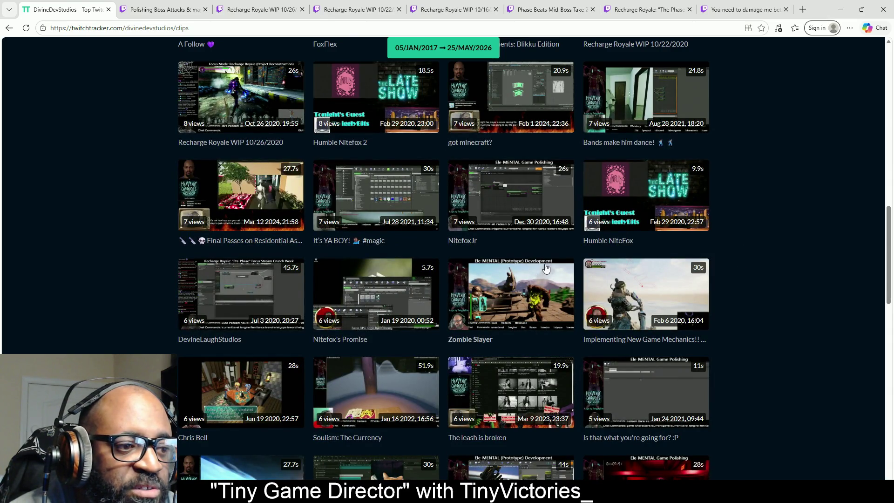
pyautogui.scroll(-3, 812, 252)
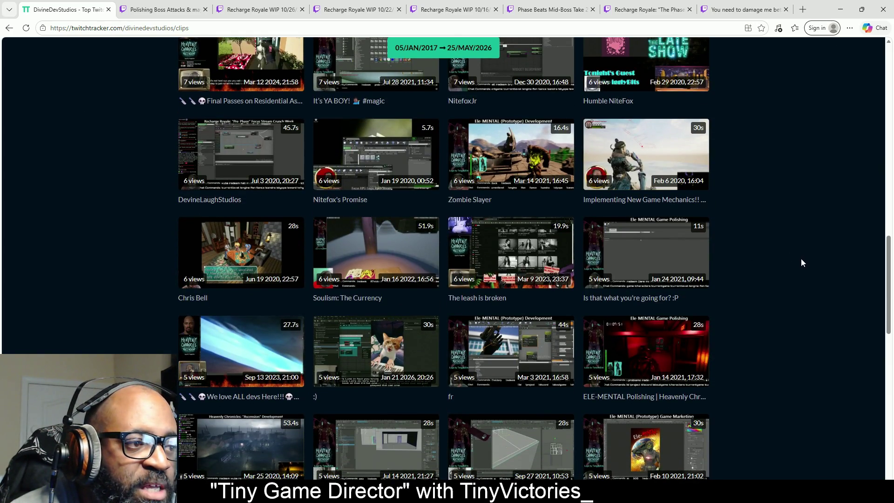
pyautogui.scroll(-1, 774, 272)
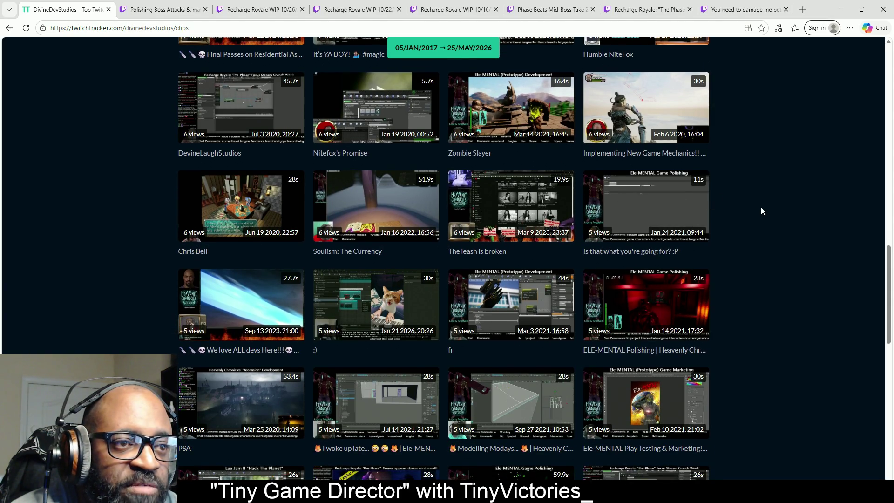
pyautogui.scroll(-3, 767, 209)
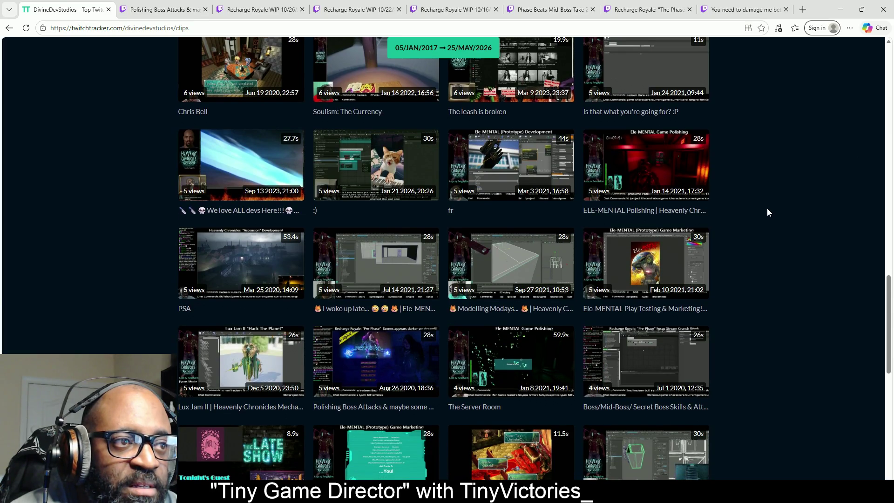
pyautogui.scroll(-2, 766, 208)
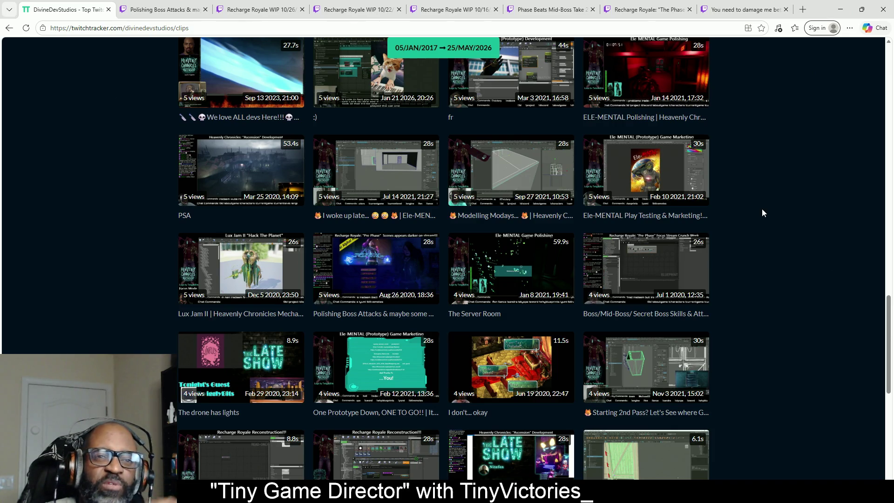
pyautogui.click(840, 9)
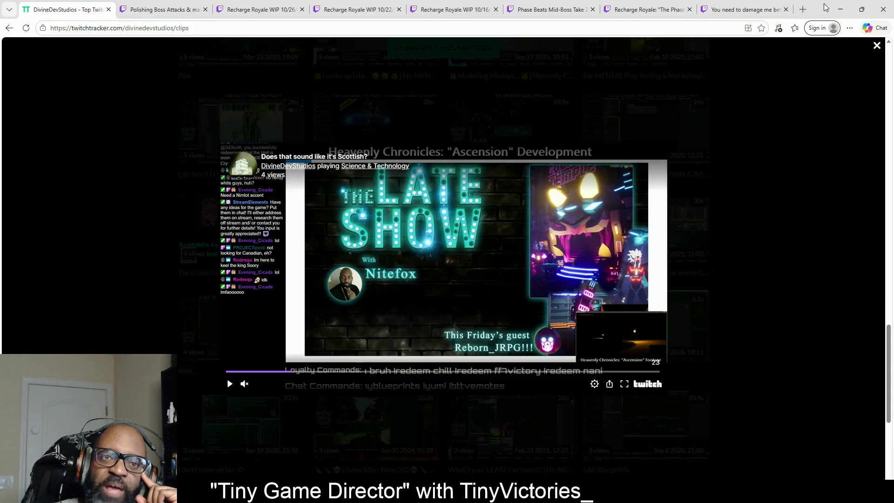
# Leave the browser to bring up the Epic Games Launcher
pyautogui.click(841, 10)
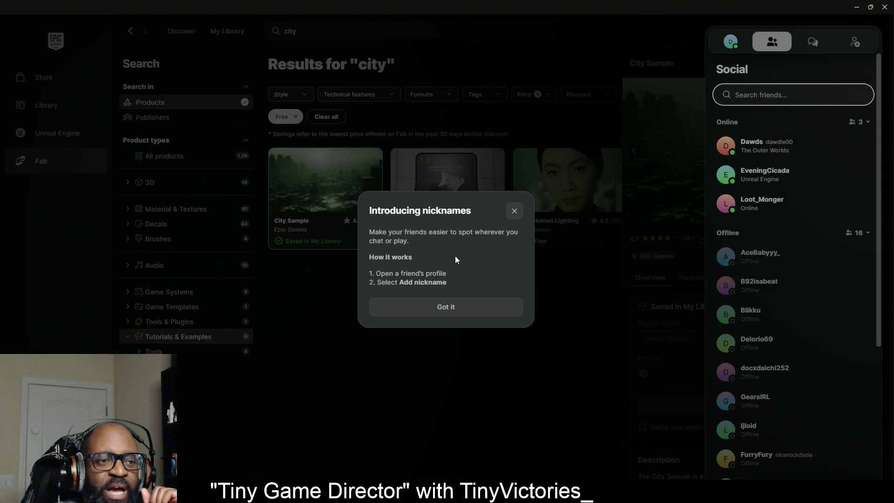
# Dismiss the nicknames popup and friends list, check City Sample at 4%, then minimize the launcher
pyautogui.click(514, 212)
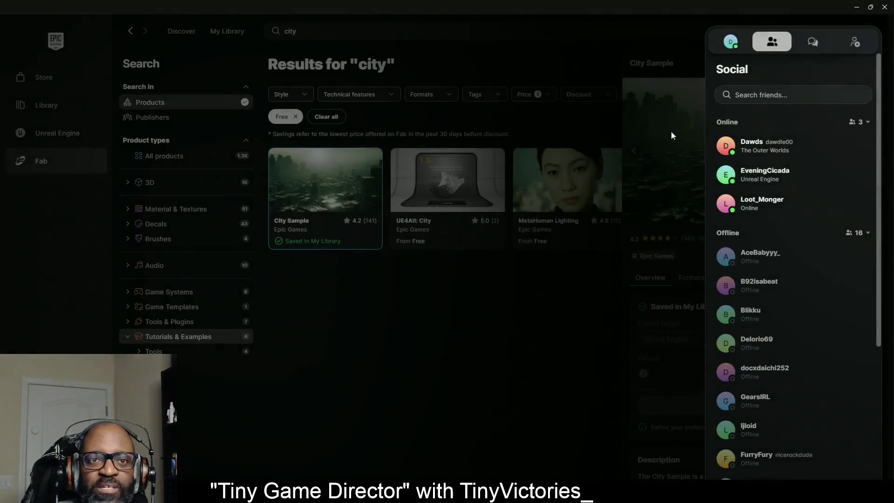
pyautogui.click(543, 284)
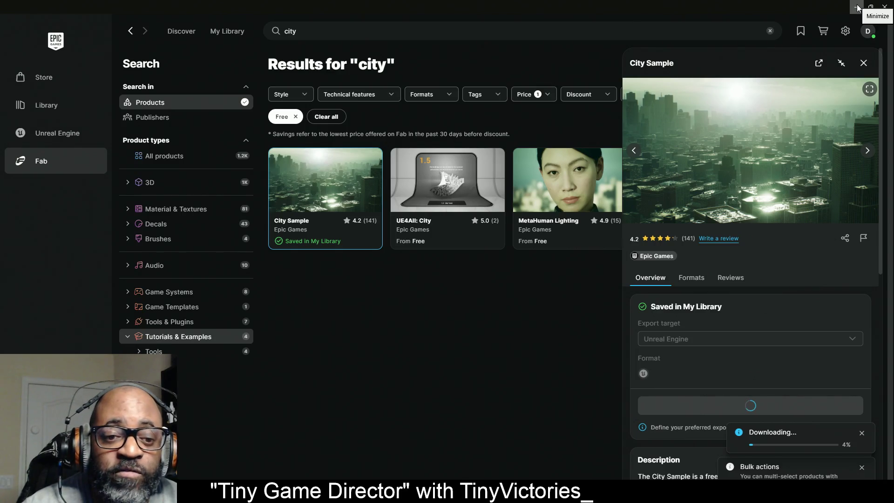
pyautogui.click(859, 4)
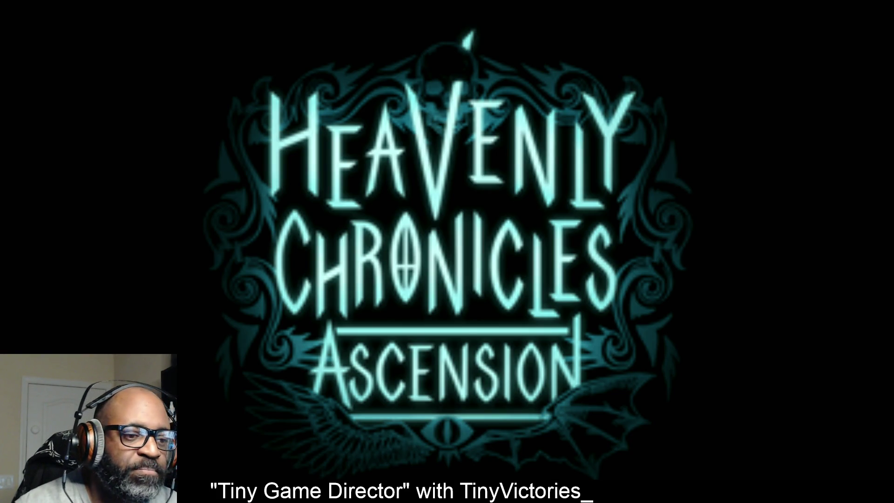
# Leave the Heavenly Chronicles: Ascension title card filling the screen
pyautogui.moveTo(438, 502)
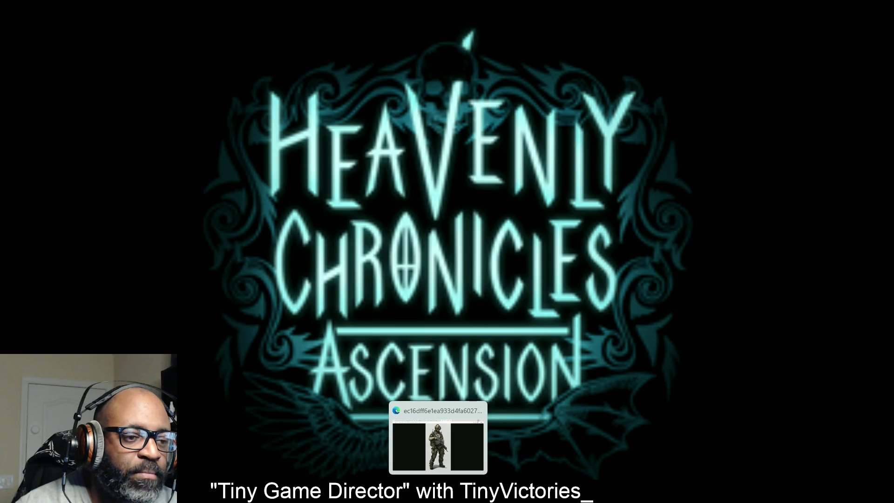